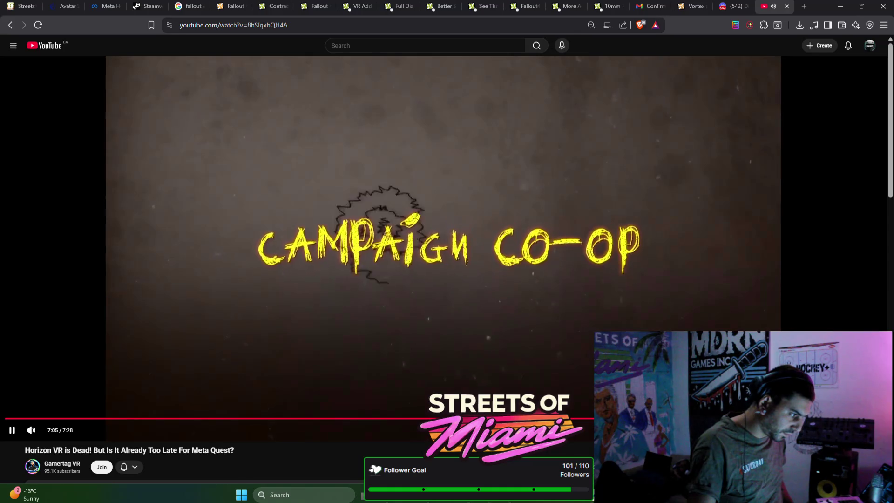
# Seek through the 'Horizon VR is Dead!' video and leave it paused at 6:43
pyautogui.press('l')
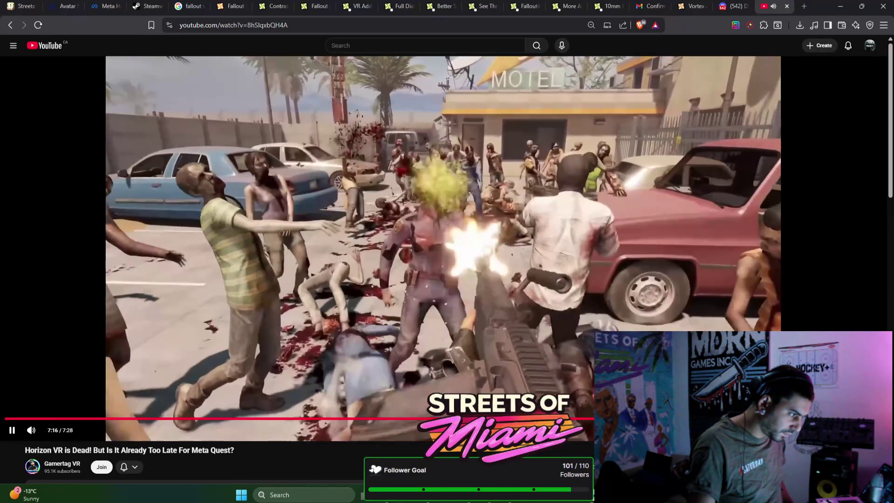
pyautogui.press('7')
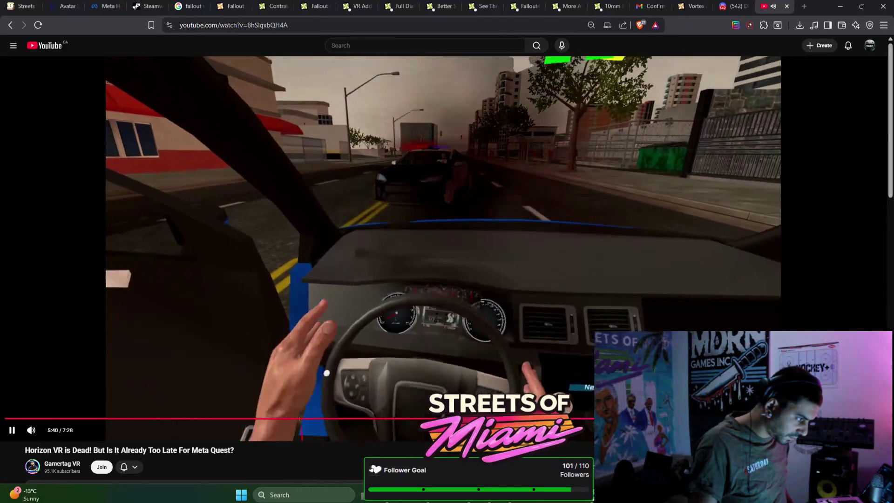
pyautogui.rightClick(553, 360)
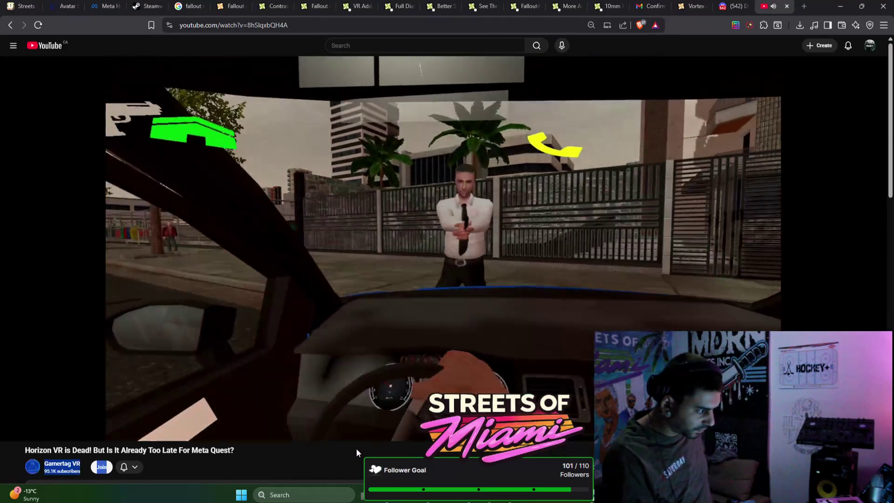
pyautogui.moveTo(356, 449); pyautogui.dragTo(406, 230)
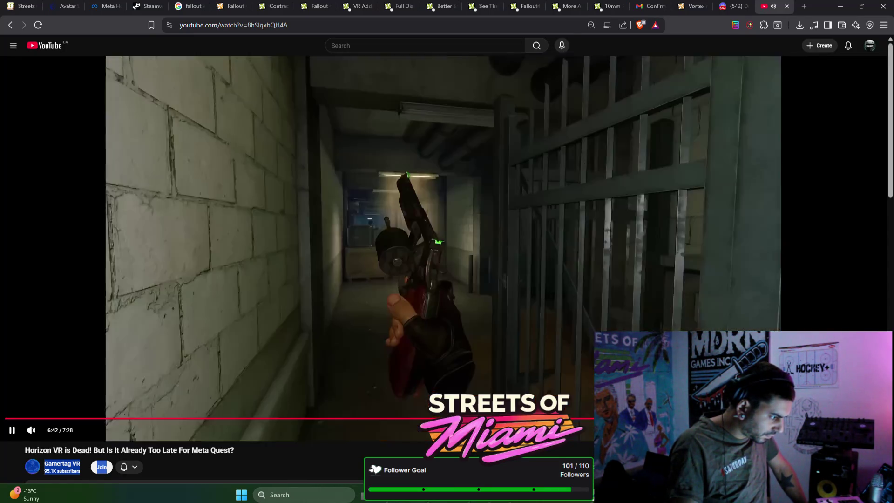
pyautogui.click(283, 197)
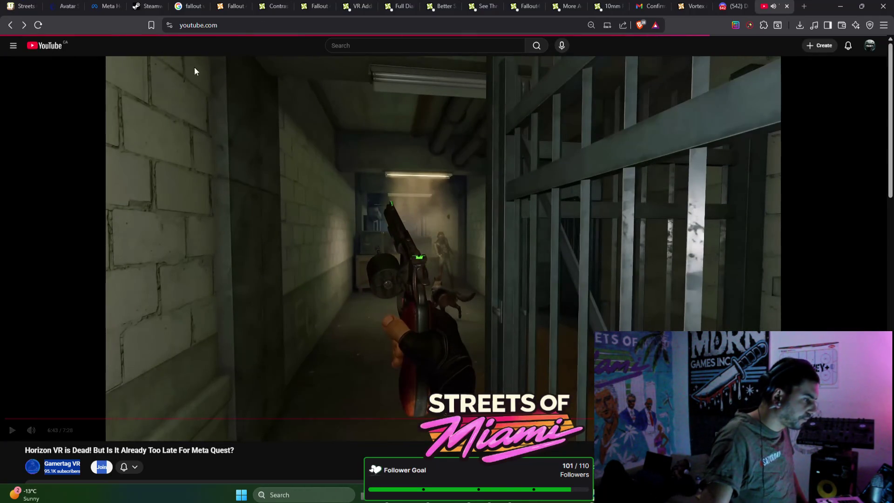
# Watch the Ready Or Not VR is Peak short from the home feed, then return to the feed
pyautogui.hotkey('alt', 'Left')
pyautogui.scroll(-2, 552, 227)
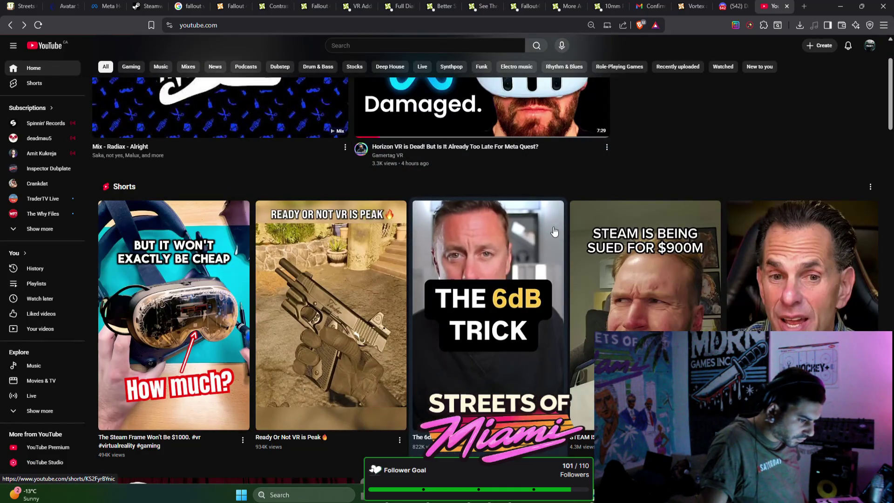
pyautogui.scroll(-1, 558, 223)
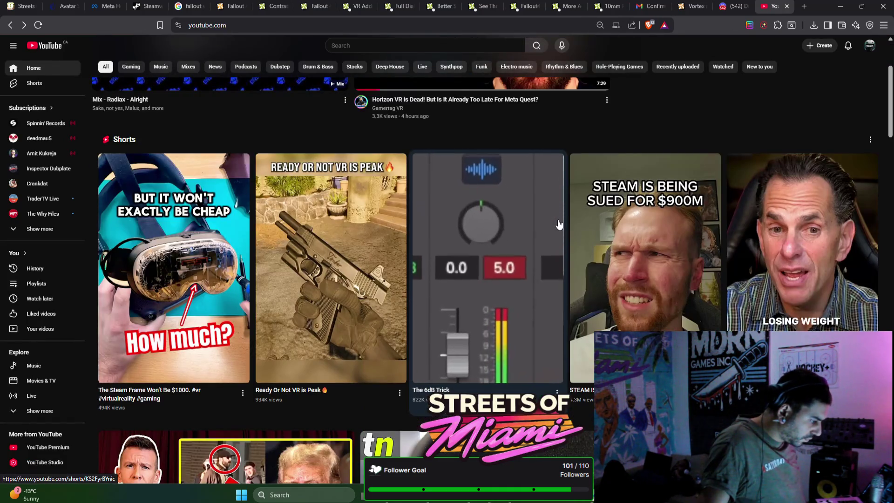
pyautogui.click(366, 203)
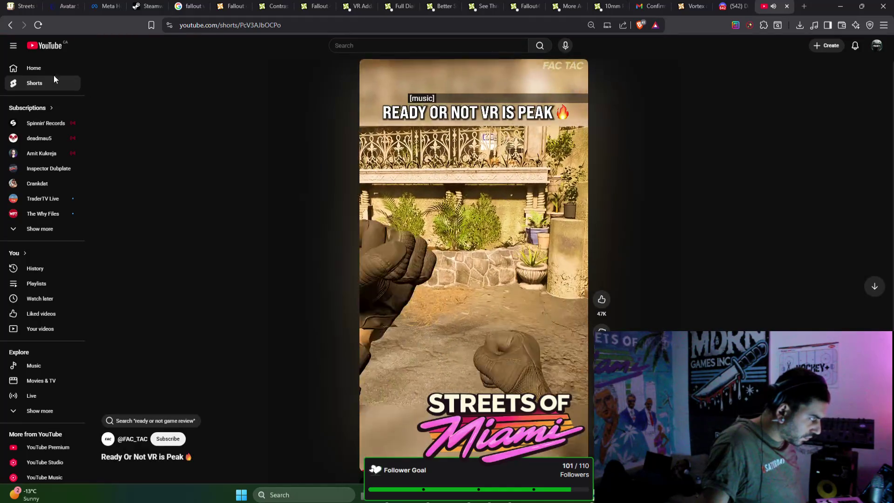
pyautogui.hotkey('alt', 'Left')
pyautogui.scroll(3, 266, 160)
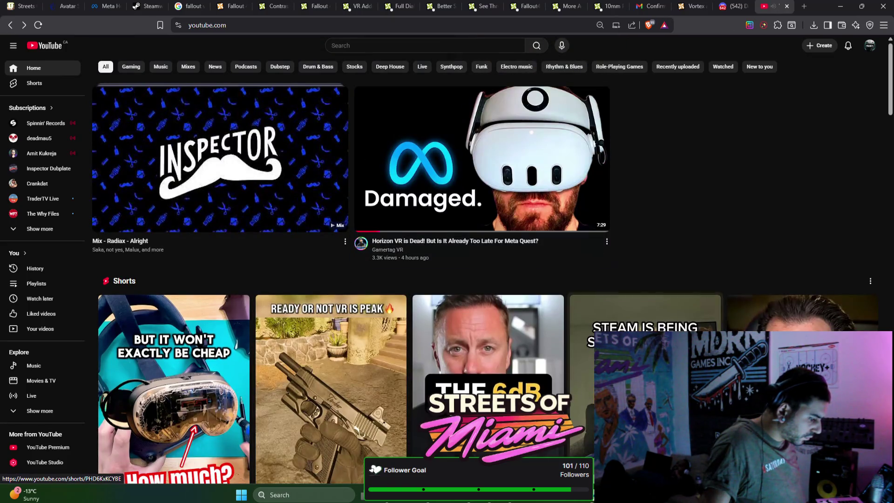
# Send the VR mod download from its browser tab to Vortex
pyautogui.hotkey('alt', 'Tab')
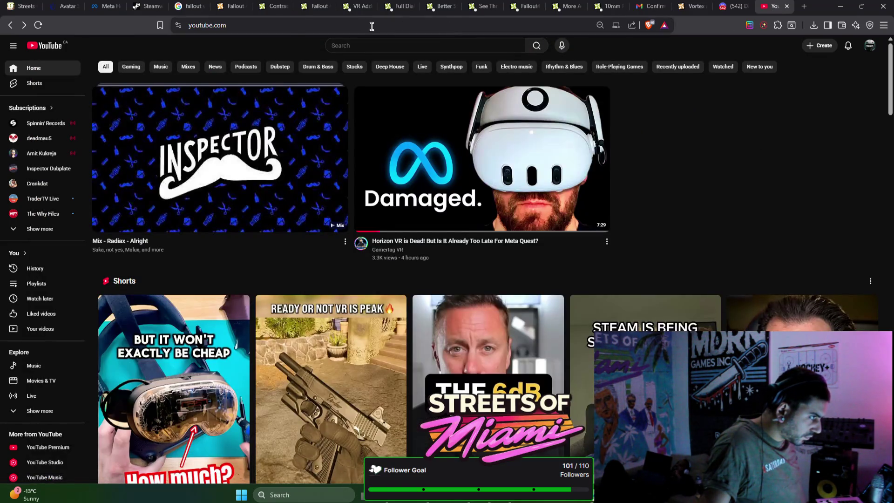
pyautogui.click(356, 6)
pyautogui.click(487, 111)
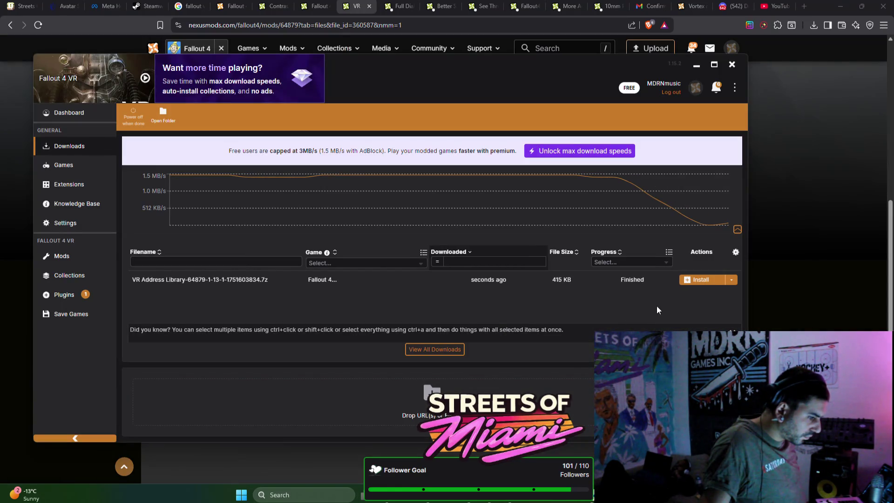
# Install VR Address Library and send the Full Dialog VR download to Vortex
pyautogui.click(698, 279)
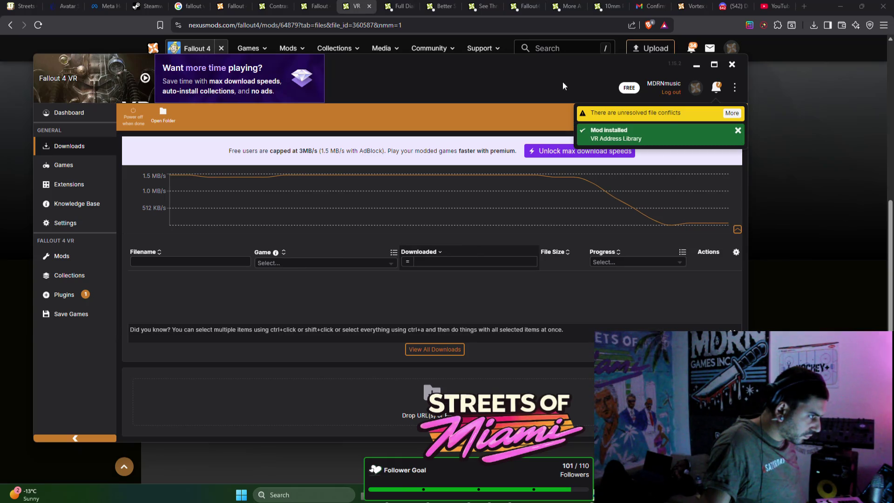
pyautogui.click(398, 7)
pyautogui.click(486, 112)
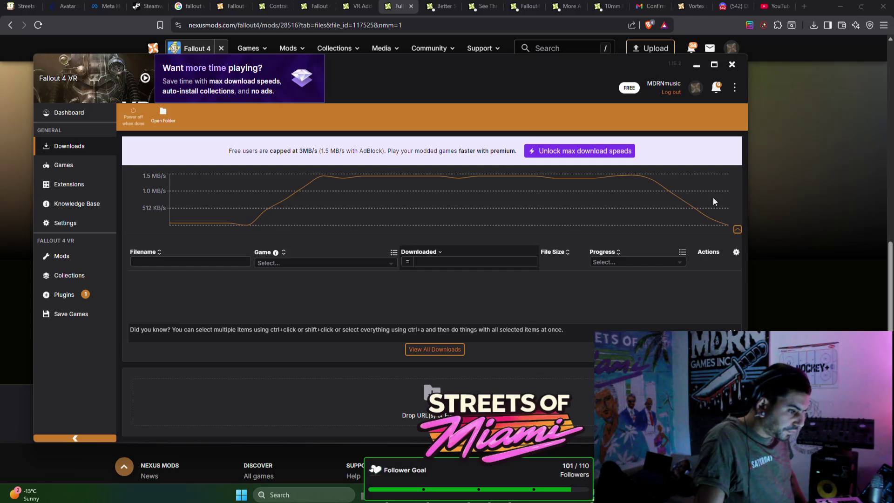
# Send the Better Scopes VR download to Vortex and view the file-conflict details
pyautogui.click(788, 114)
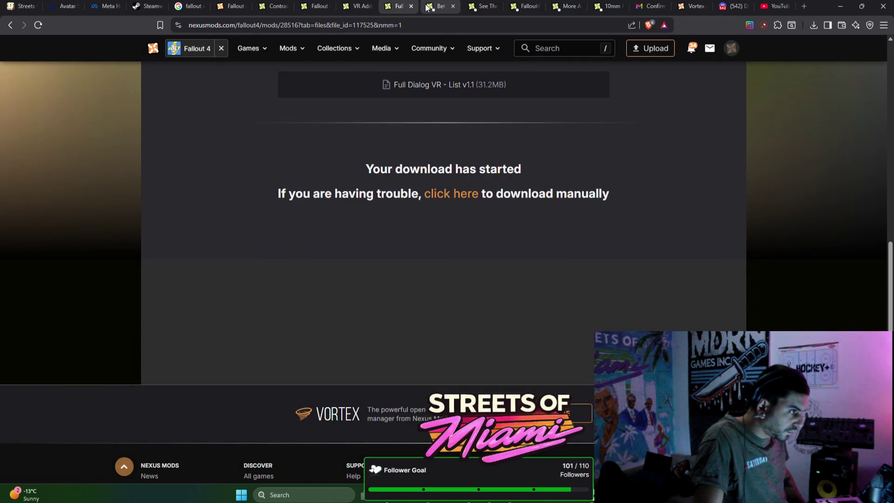
pyautogui.click(440, 6)
pyautogui.click(486, 110)
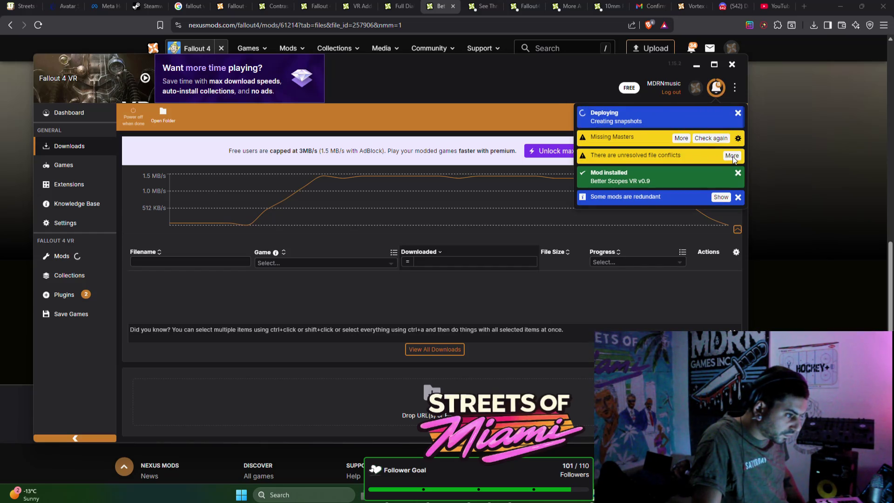
pyautogui.click(732, 155)
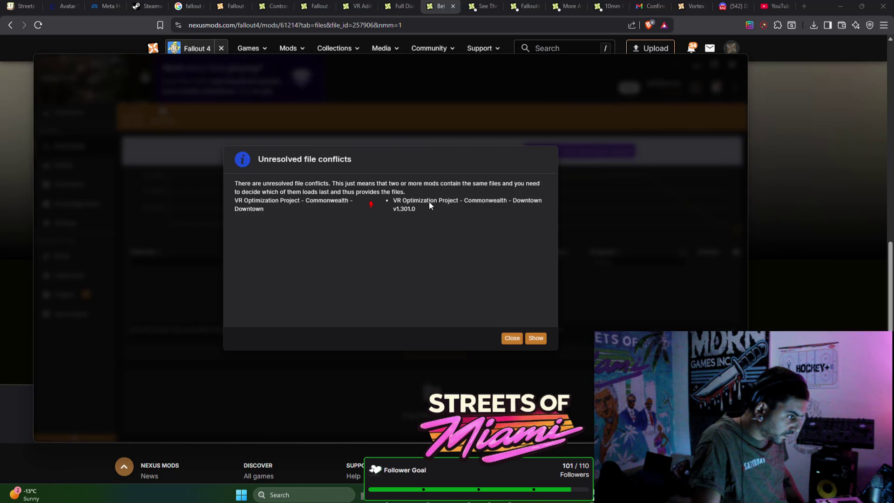
# Set both VR Optimization Project Downtown conflict rules to Compatible version and save them
pyautogui.click(536, 338)
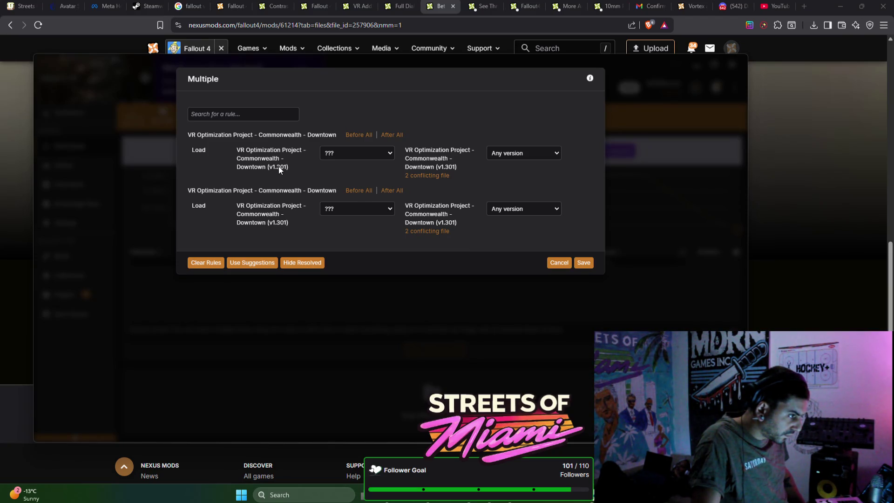
pyautogui.click(349, 154)
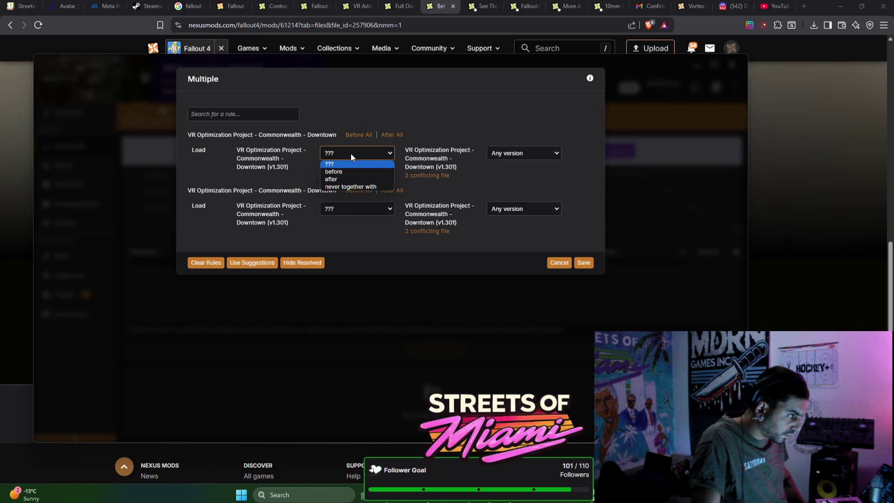
pyautogui.click(470, 159)
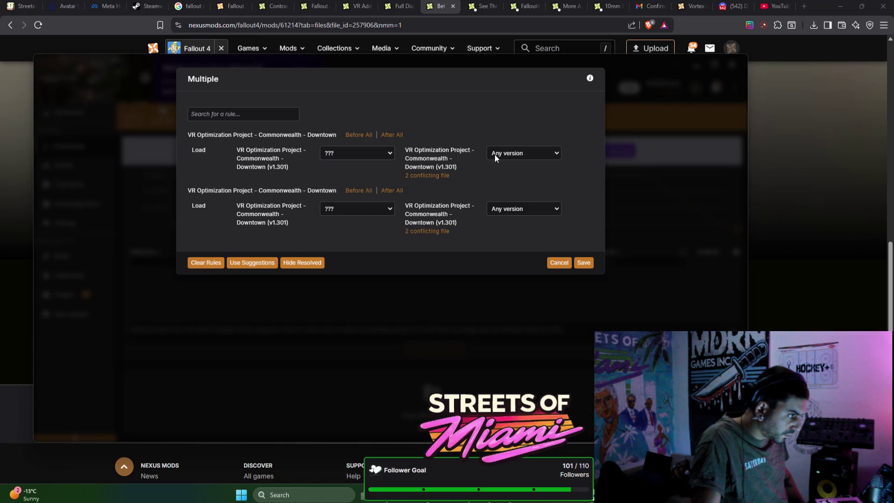
pyautogui.click(500, 153)
pyautogui.click(516, 169)
pyautogui.click(526, 209)
pyautogui.click(517, 230)
pyautogui.click(583, 263)
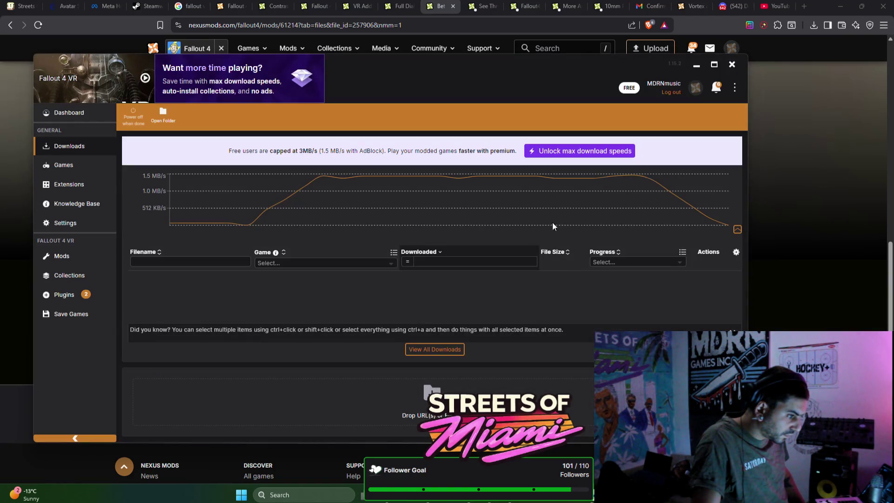
# Send See Through Scopes and Fallout4VRTools to Vortex, re-downloading the existing Fallout4VRTools file
pyautogui.click(475, 8)
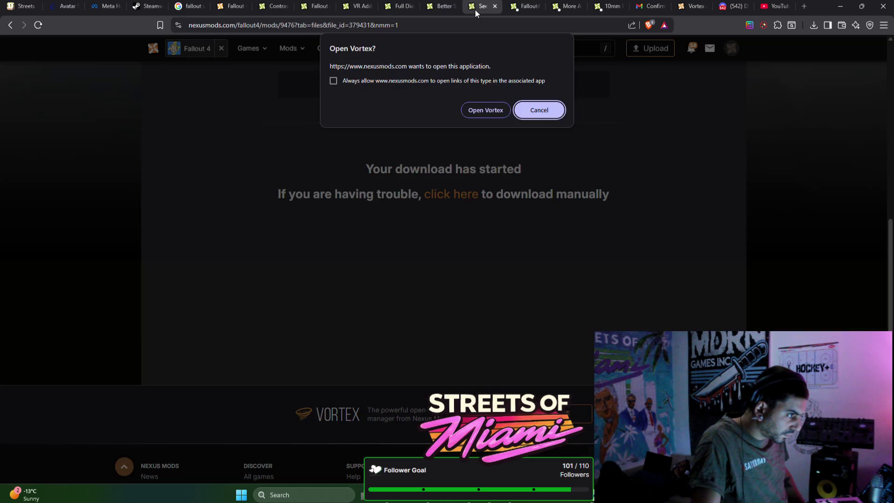
pyautogui.click(492, 110)
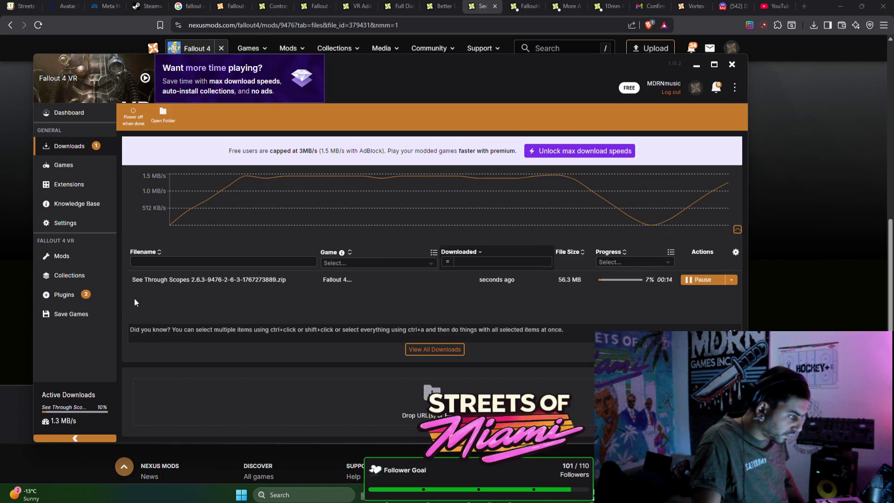
pyautogui.click(522, 6)
pyautogui.click(500, 110)
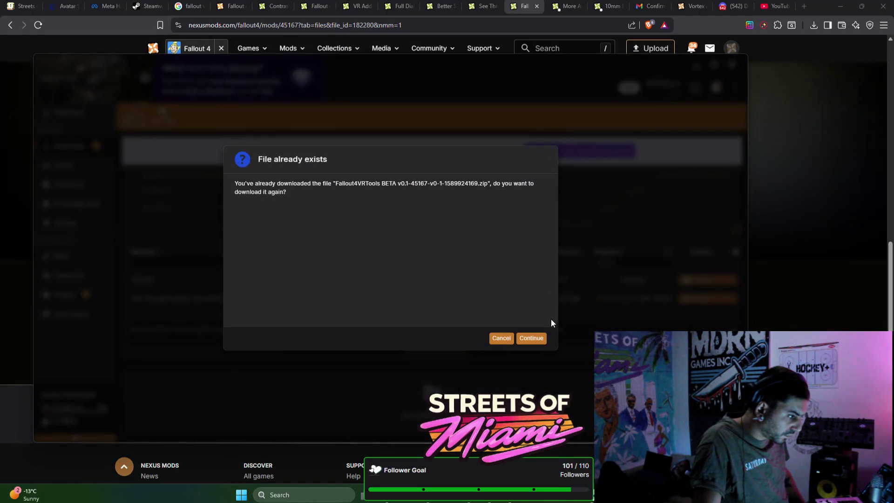
pyautogui.click(523, 338)
# Close the Fallout4VRTools tab and send More Accurate Weapons and the 10mm mod to Vortex
pyautogui.click(515, 10)
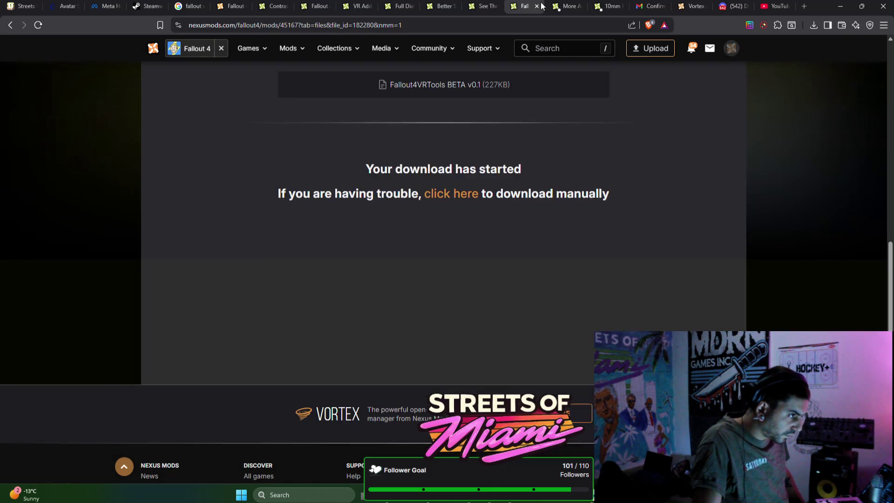
pyautogui.click(537, 6)
pyautogui.click(486, 111)
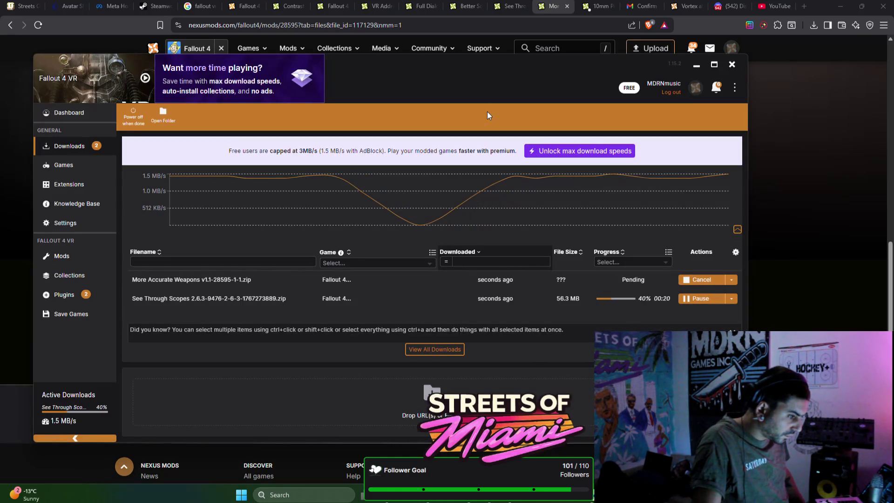
pyautogui.click(591, 6)
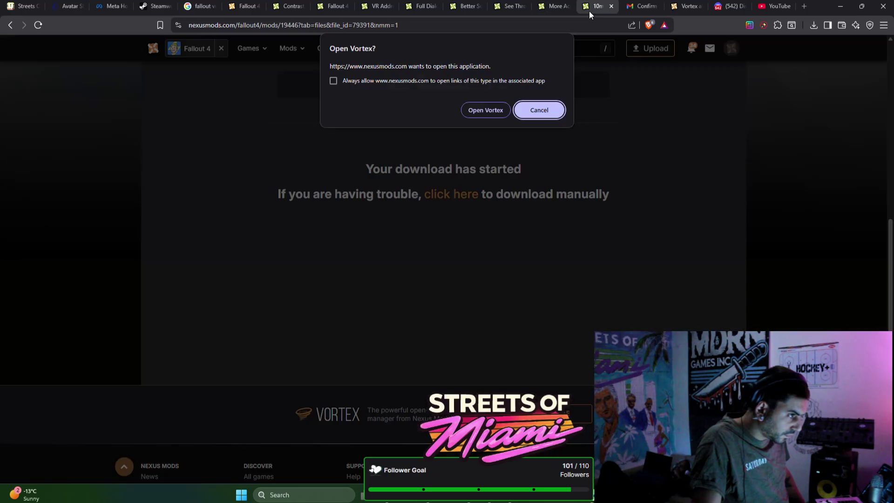
pyautogui.click(490, 114)
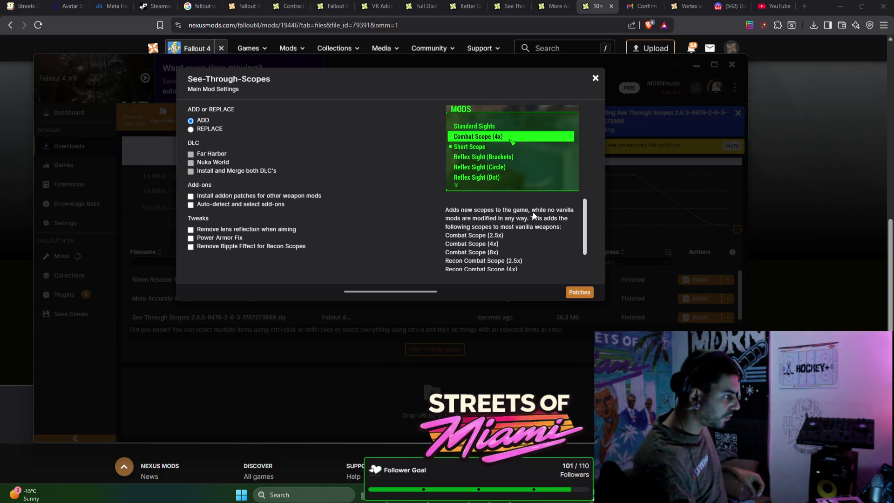
# Move past the Patches options to finish the See Through Scopes FOMOD install
pyautogui.click(590, 290)
pyautogui.click(590, 290)
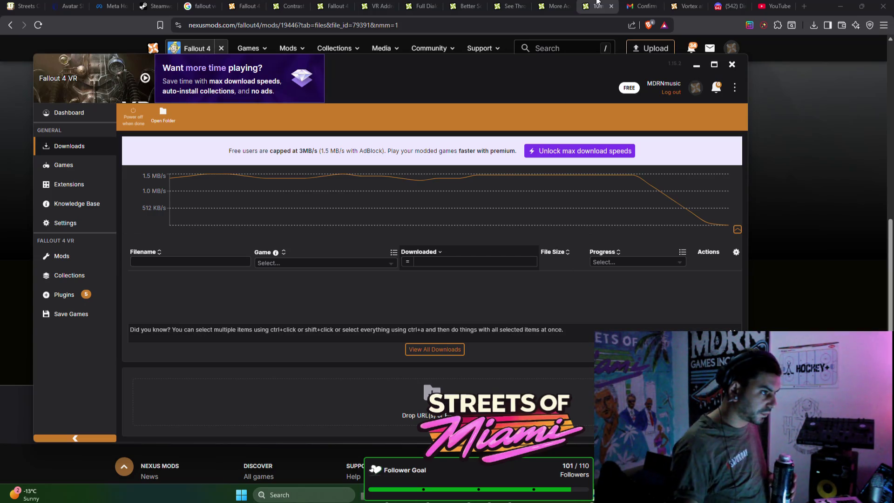
# Close the 10mm, Vortex, email, More Accurate Weapons, See Through Scopes, Better Scopes and Full Dialog tabs
pyautogui.click(611, 6)
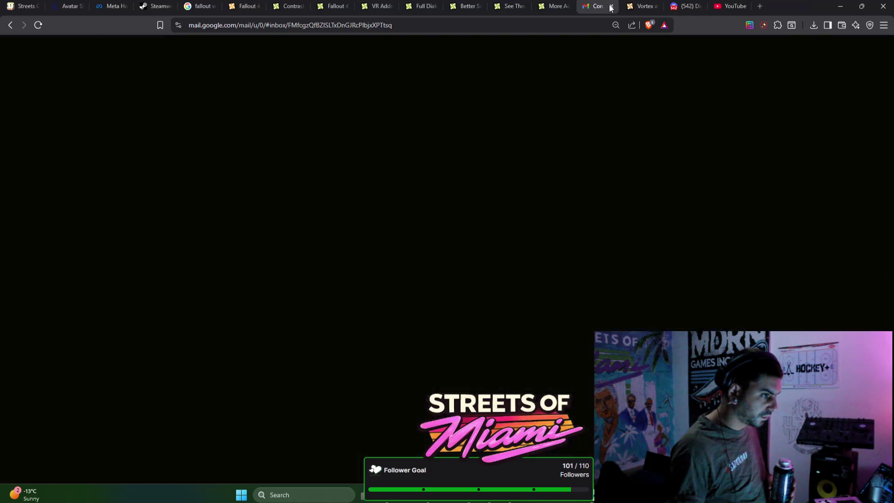
pyautogui.click(637, 10)
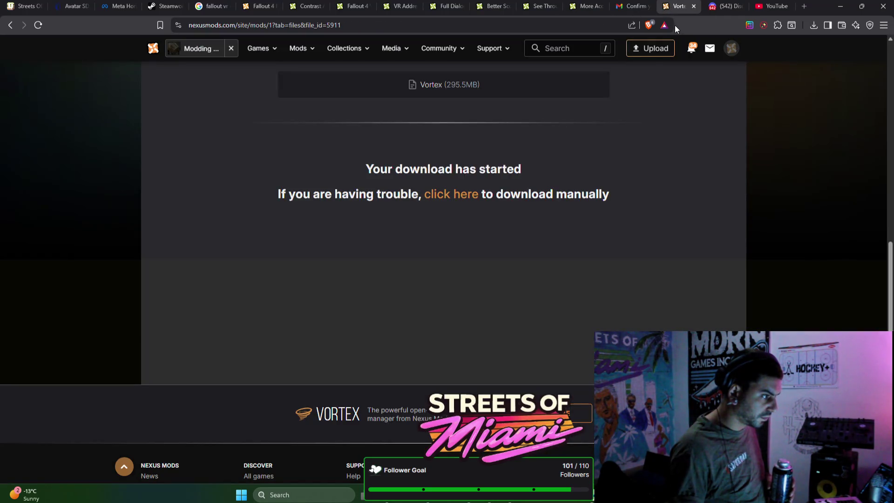
pyautogui.click(693, 6)
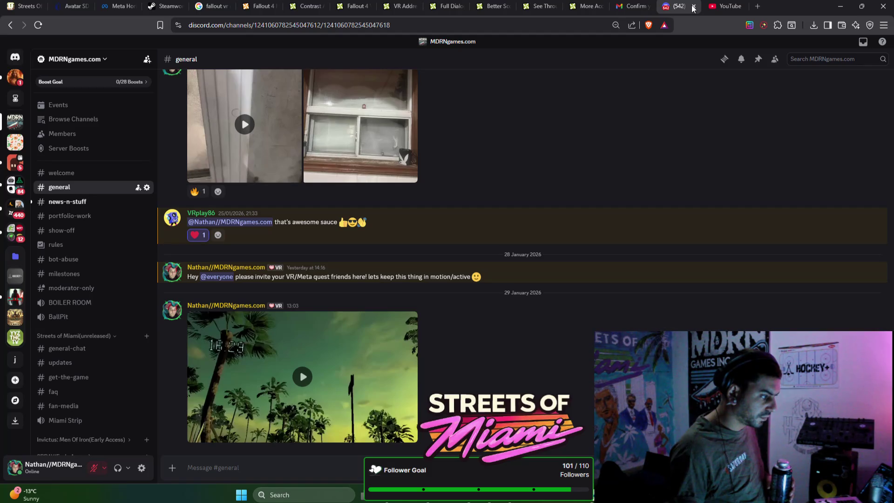
pyautogui.click(638, 7)
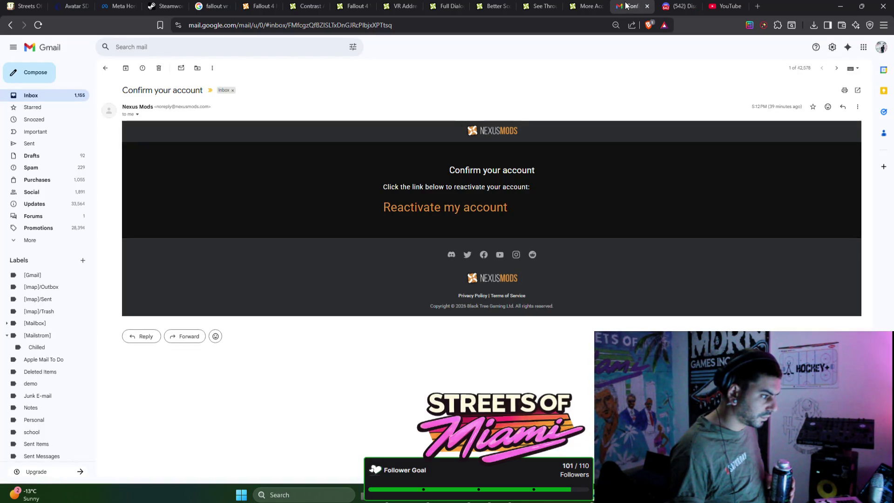
pyautogui.click(647, 7)
pyautogui.click(581, 6)
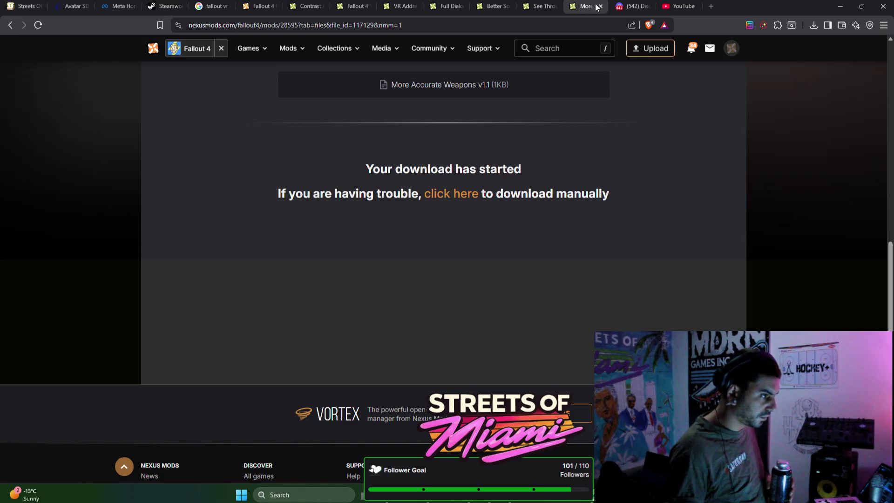
pyautogui.click(600, 6)
pyautogui.click(530, 7)
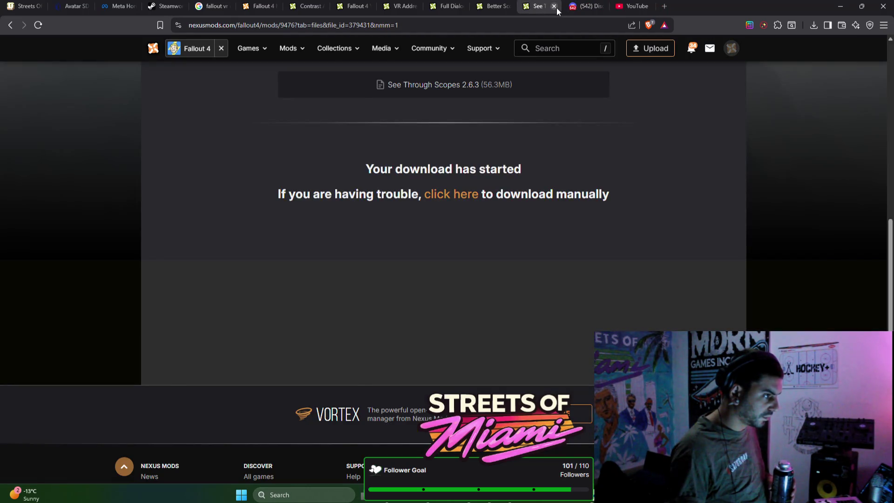
pyautogui.click(554, 6)
pyautogui.click(493, 6)
pyautogui.click(508, 6)
pyautogui.click(448, 12)
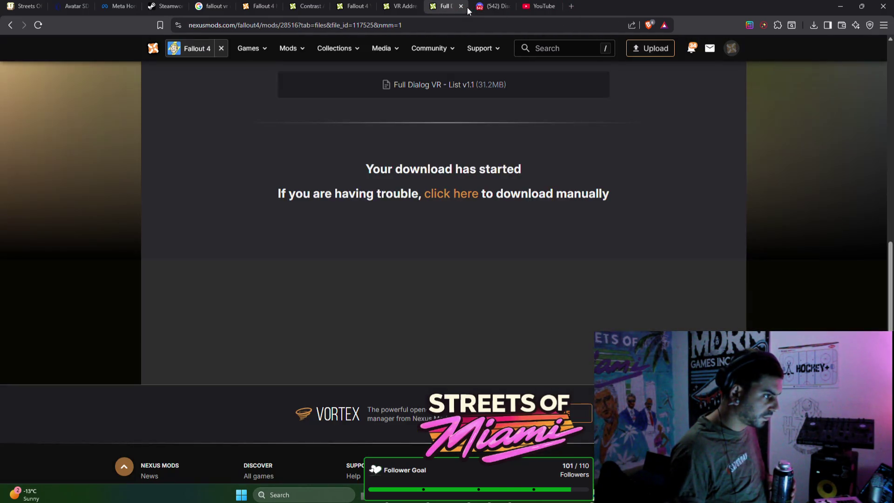
pyautogui.click(461, 6)
pyautogui.click(361, 9)
pyautogui.click(368, 6)
pyautogui.click(309, 12)
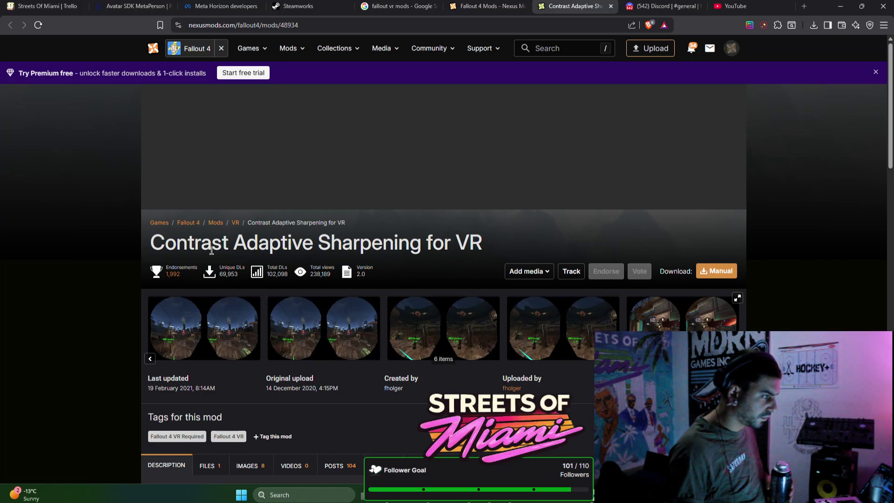
# Open the Bullet Time VATS VR - FRIK Pipboy Fix page from the VR category and request its manual download
pyautogui.click(236, 224)
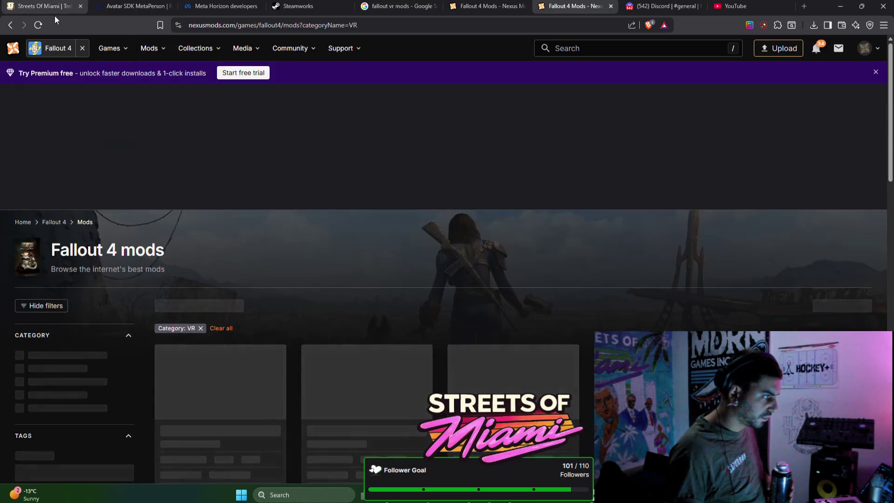
pyautogui.click(326, 388)
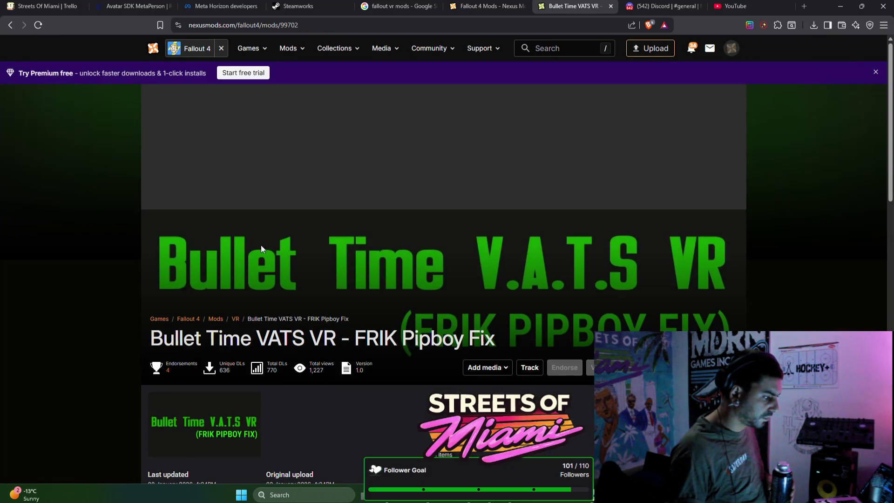
pyautogui.click(16, 24)
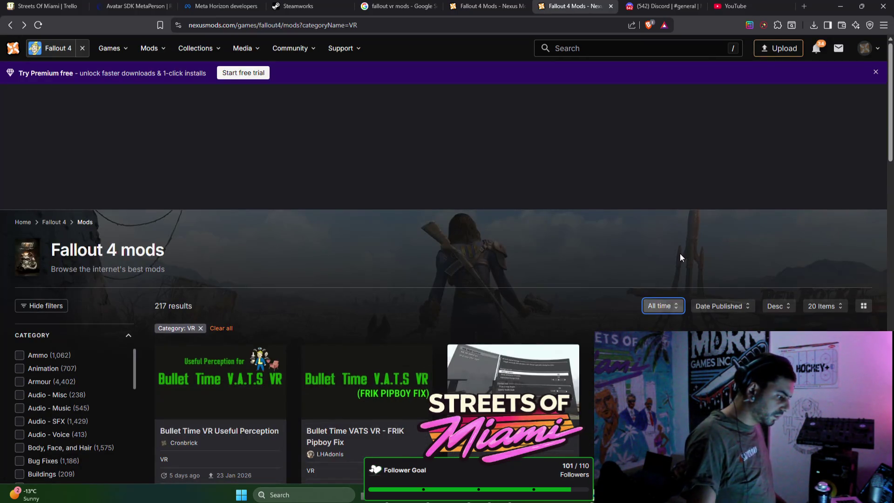
pyautogui.scroll(-2, 680, 253)
pyautogui.click(345, 294)
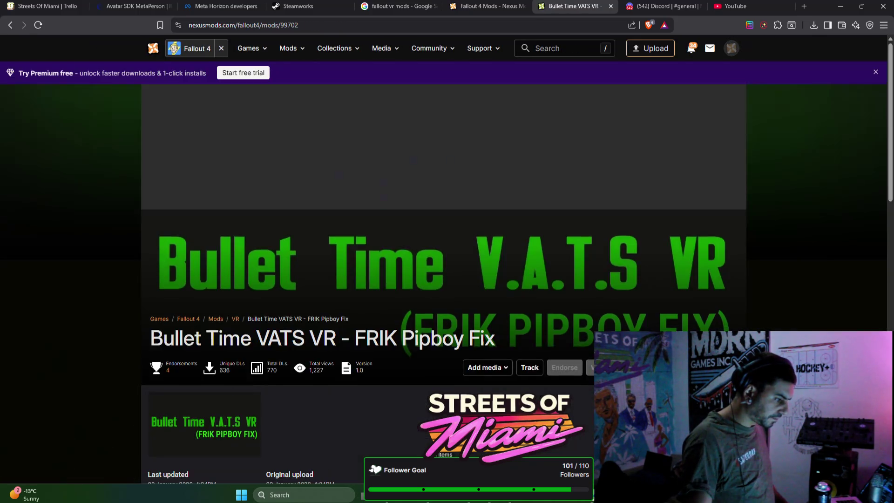
pyautogui.click(652, 367)
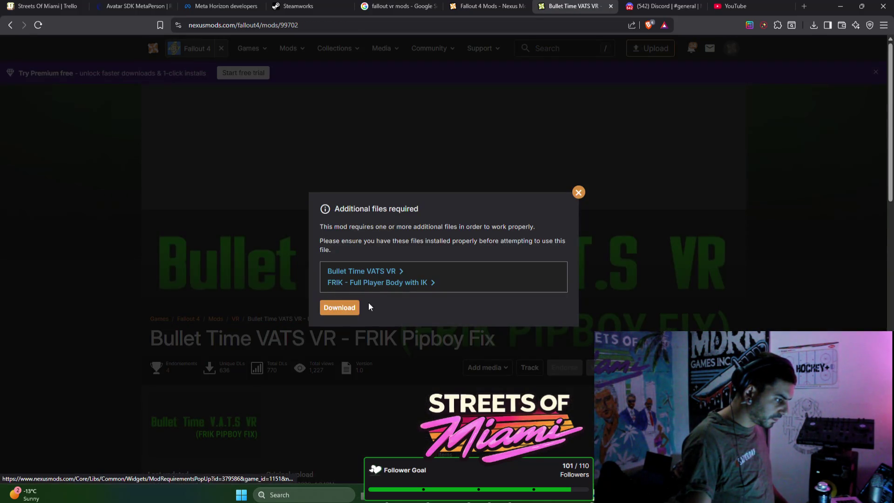
# Open the required Bullet Time VATS VR mod in a new tab and start the slow download
pyautogui.rightClick(368, 275)
pyautogui.click(378, 282)
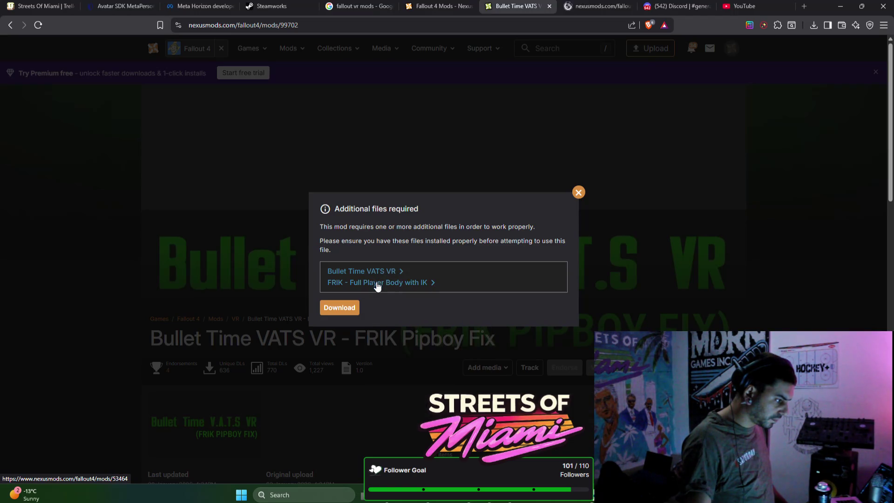
pyautogui.click(339, 307)
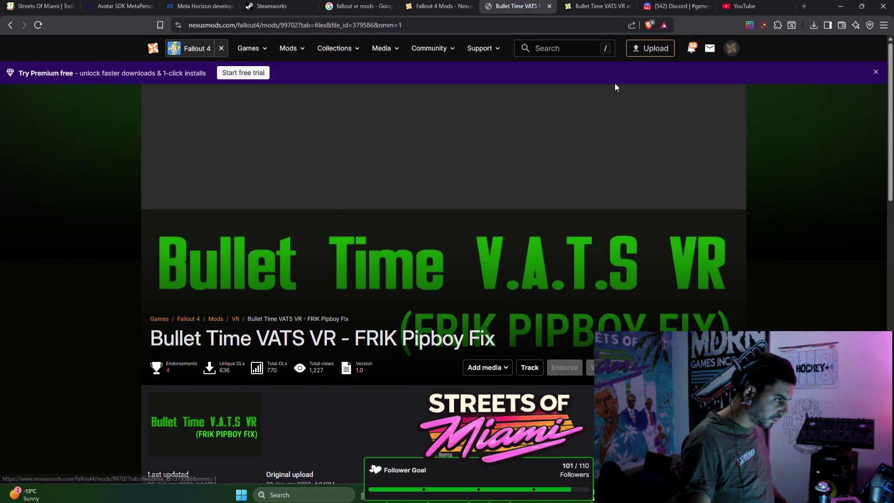
pyautogui.click(361, 264)
pyautogui.hotkey('ctrl', 'Tab')
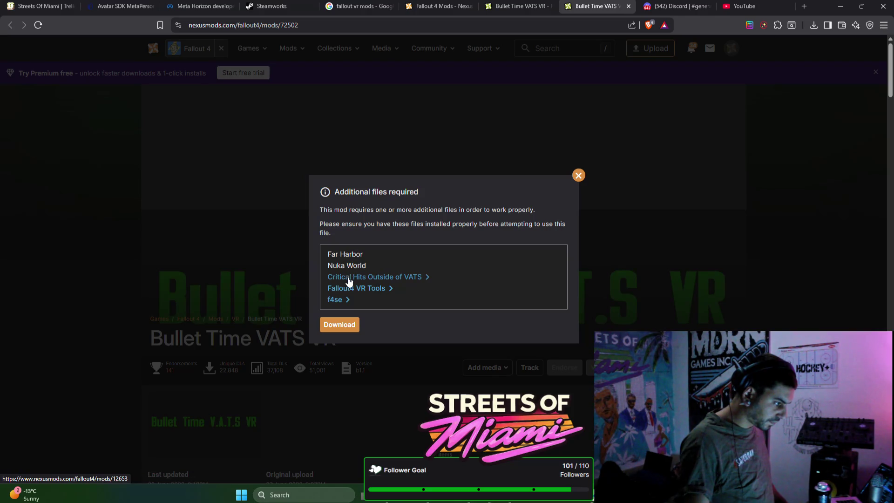
# Open Critical Hits Outside of VATS and Fallout4 VR Tools in new tabs, then close the Tools tab
pyautogui.rightClick(348, 281)
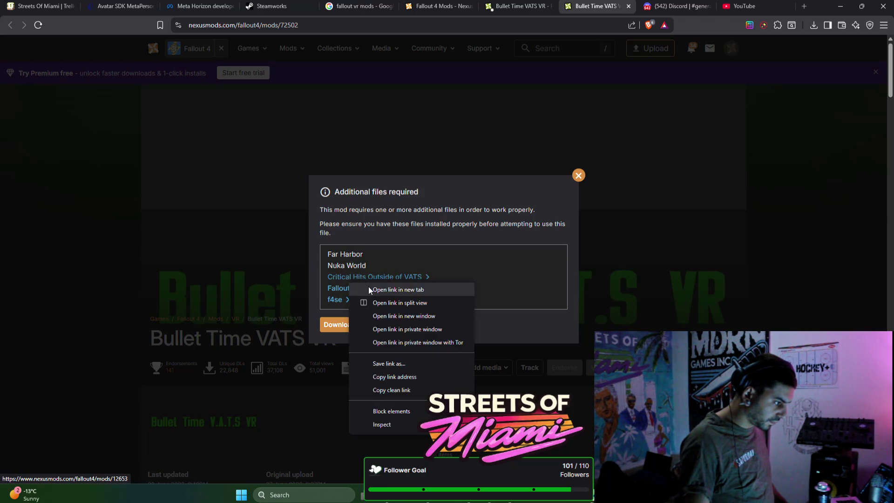
pyautogui.click(368, 287)
pyautogui.rightClick(342, 298)
pyautogui.click(357, 288)
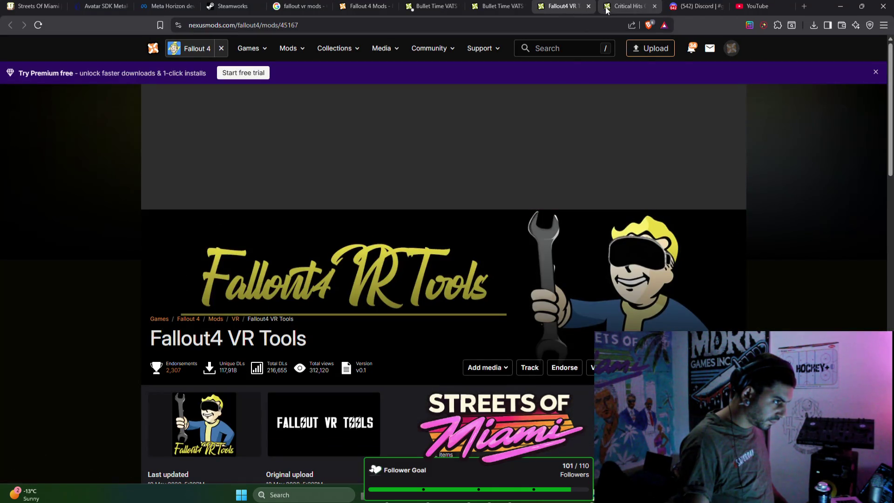
pyautogui.click(588, 7)
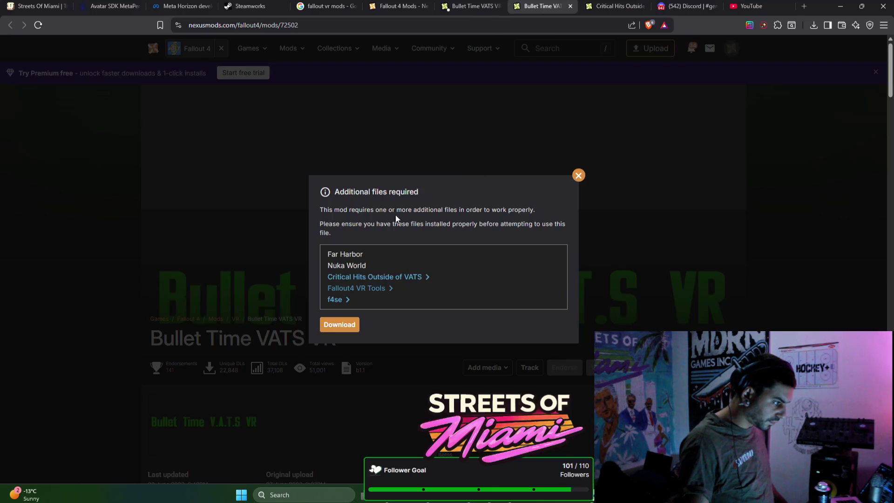
# Dismiss the Open Vortex prompt, close the Pipboy Fix tab, and start the Bullet Time VATS VR slow download
pyautogui.click(457, 6)
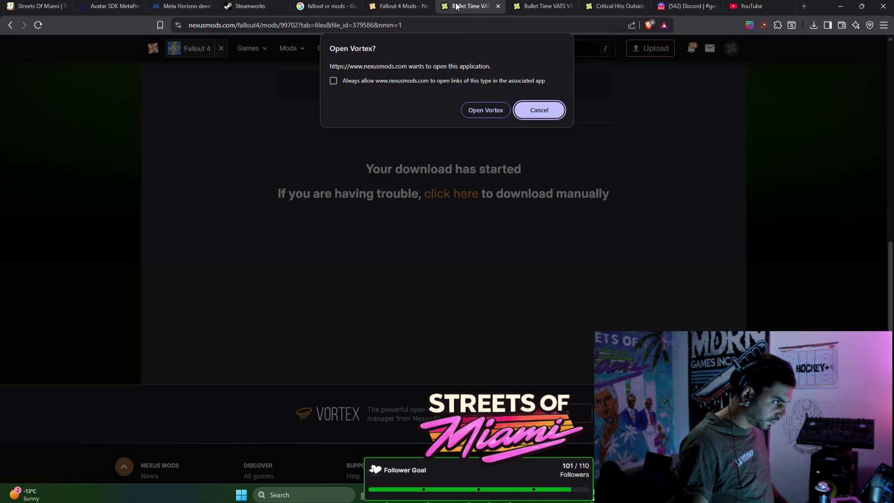
pyautogui.click(485, 103)
pyautogui.click(498, 6)
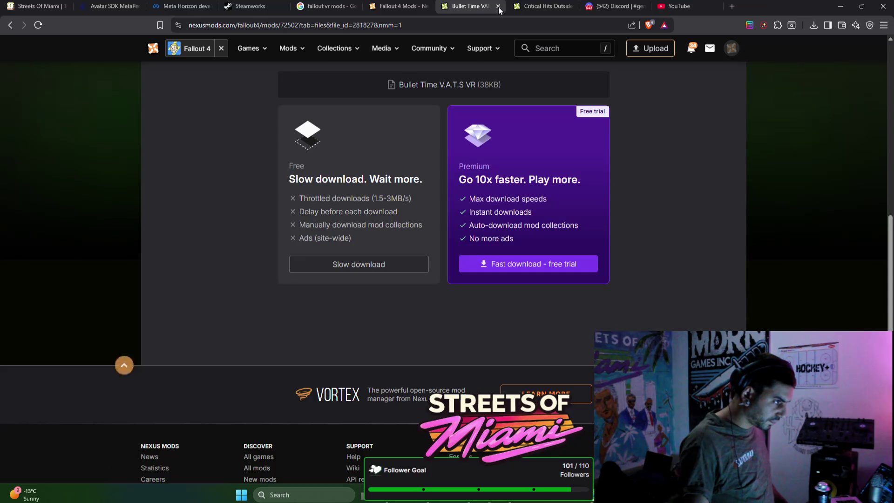
pyautogui.click(384, 259)
pyautogui.click(582, 6)
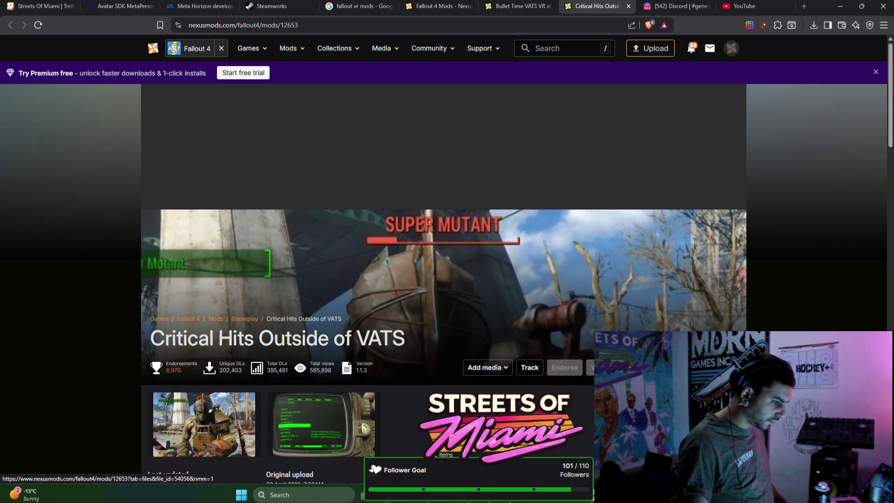
# Start the Critical Hits Outside of VATS slow download and hand the Bullet Time download to Vortex
pyautogui.click(712, 367)
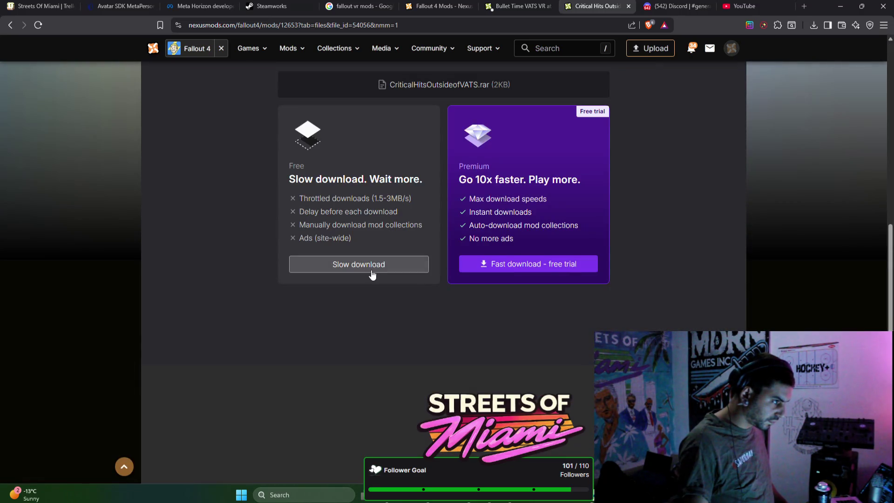
pyautogui.click(371, 270)
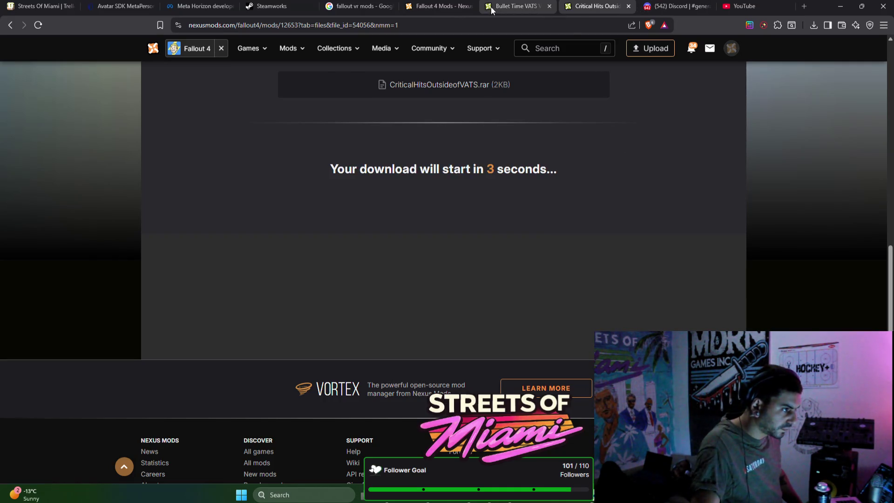
pyautogui.click(491, 6)
pyautogui.click(484, 111)
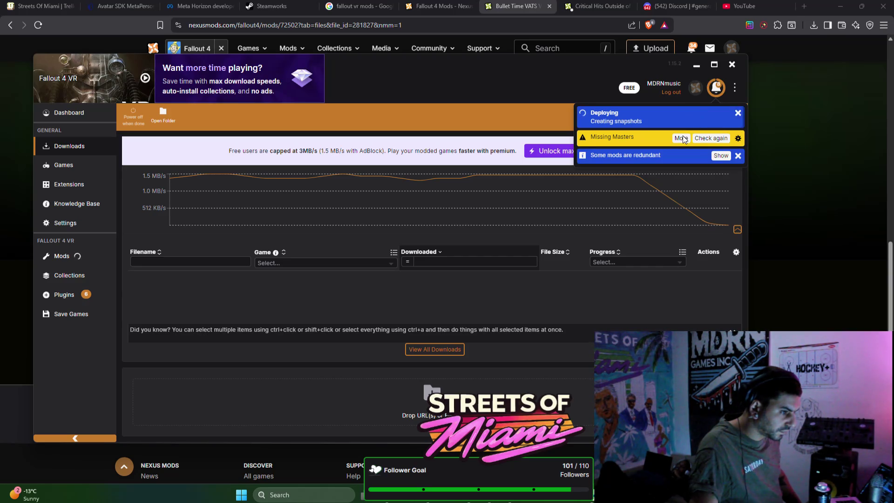
# Send the Critical Hits download to Vortex and disable the redundant VR Optimization Project mod
pyautogui.click(593, 6)
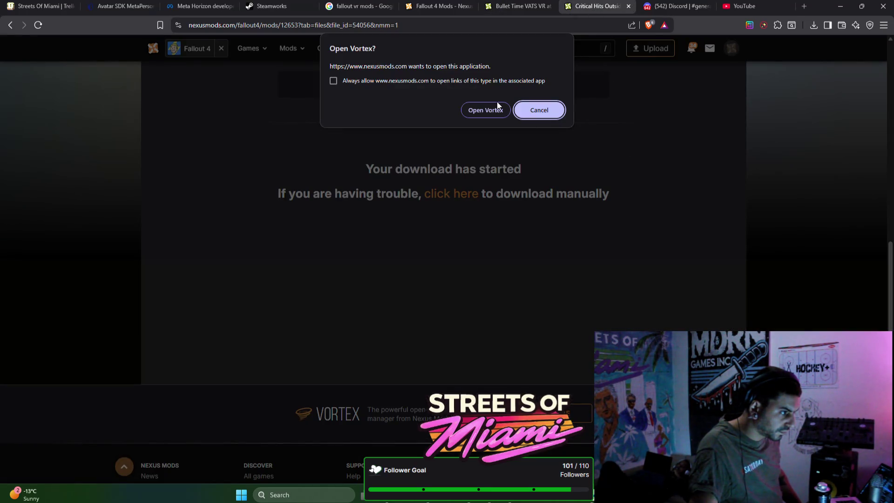
pyautogui.click(495, 109)
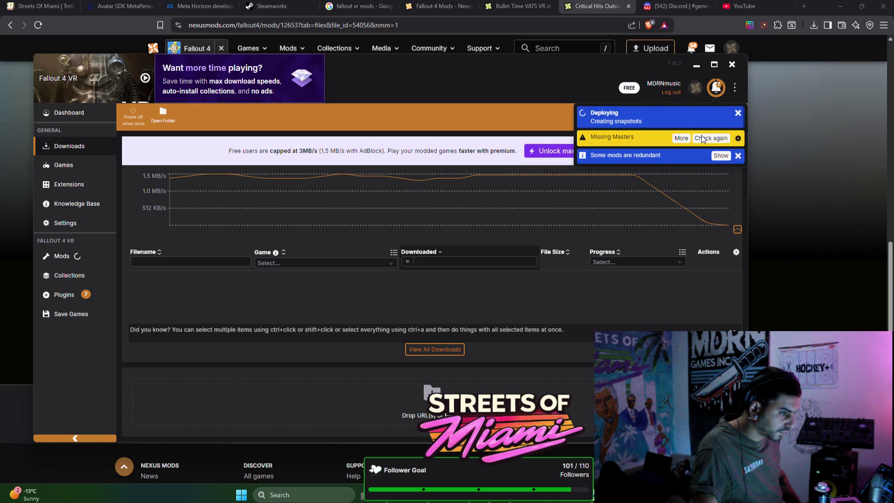
pyautogui.click(721, 132)
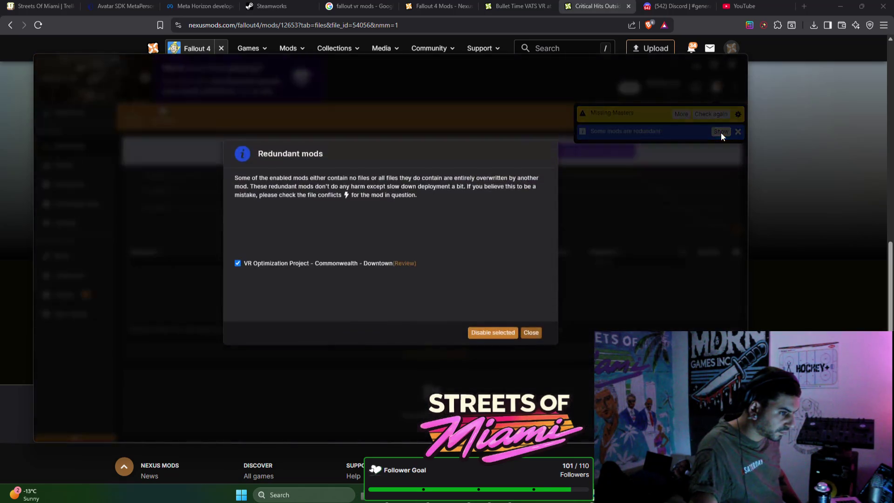
pyautogui.click(493, 339)
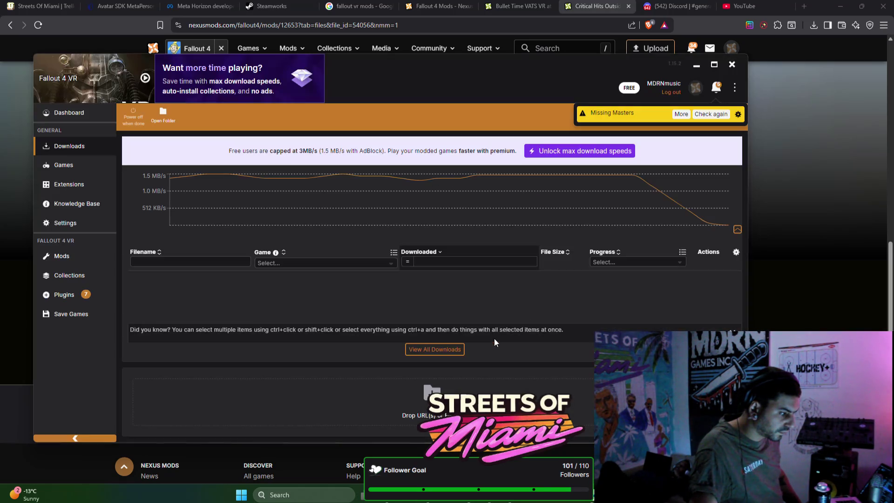
# Recheck missing masters, then bring up the Nexus Mods site search on the Bullet Time tab
pyautogui.click(708, 114)
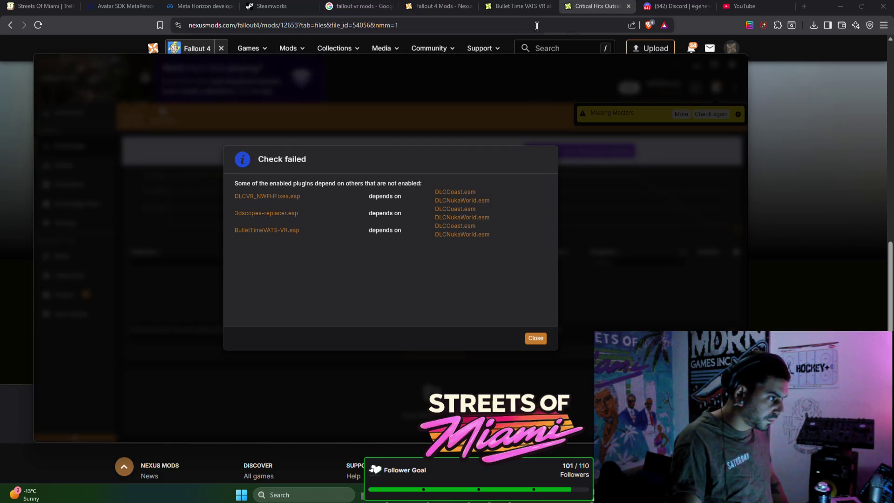
pyautogui.click(521, 6)
pyautogui.click(564, 48)
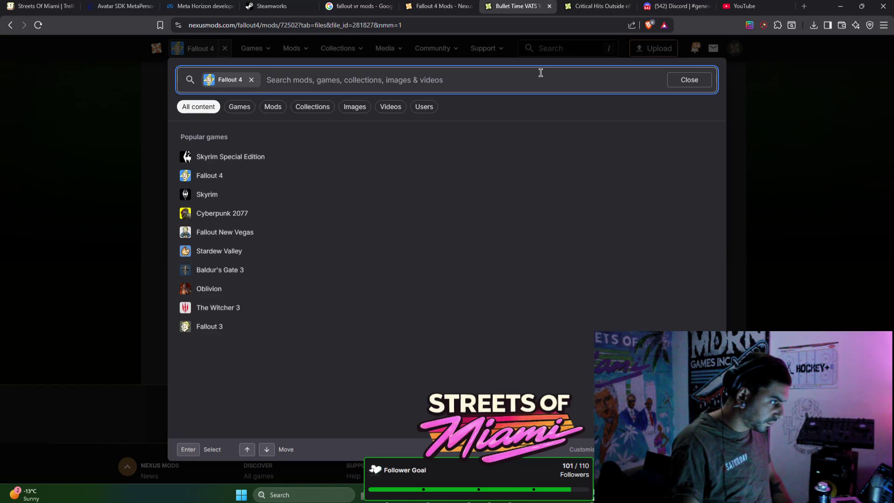
# Search Nexus Mods for '3d scopes replacer', then for 'scopes', and scroll through the results
pyautogui.write('3d')
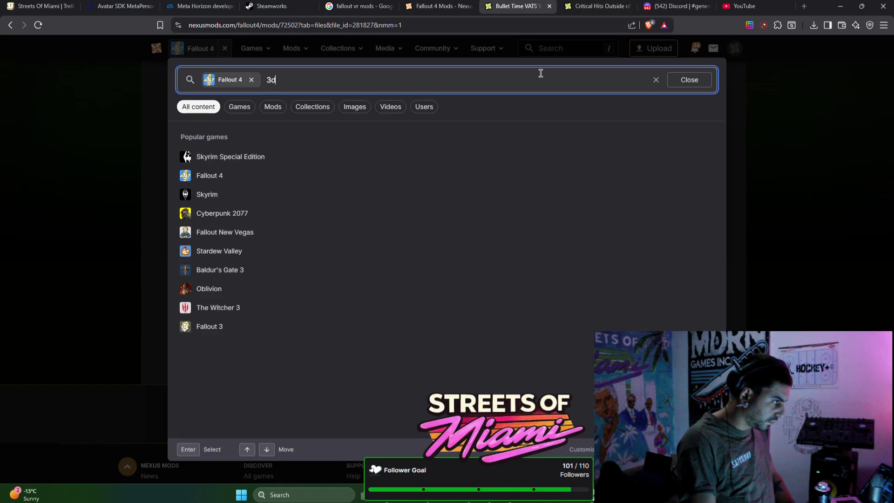
pyautogui.write(' scopes replacer')
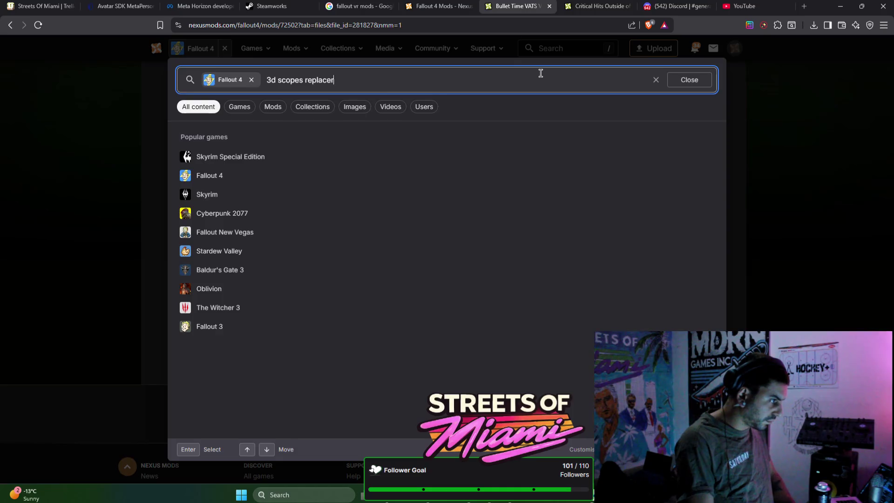
pyautogui.press('Return')
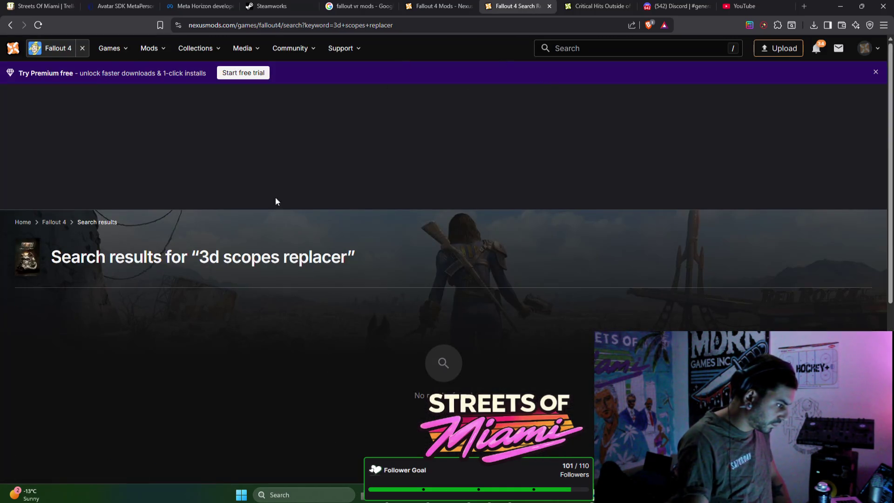
pyautogui.click(627, 48)
pyautogui.write('scopes')
pyautogui.press('Return')
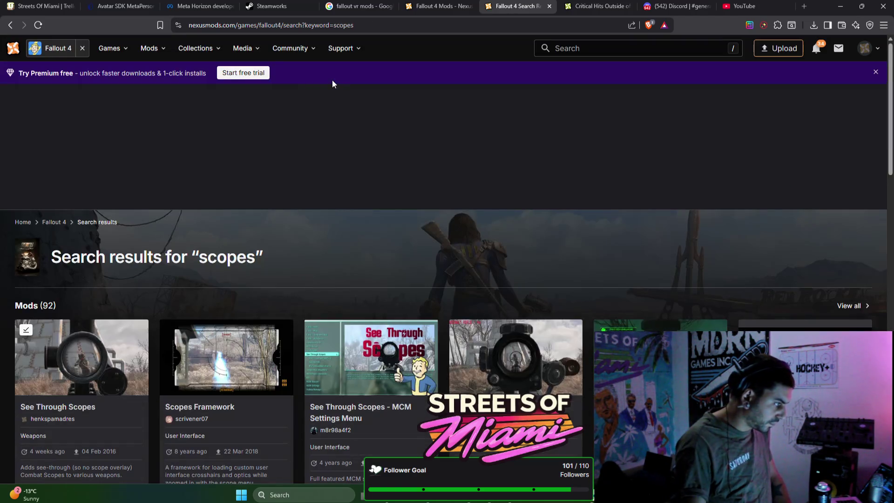
pyautogui.scroll(-1, 328, 188)
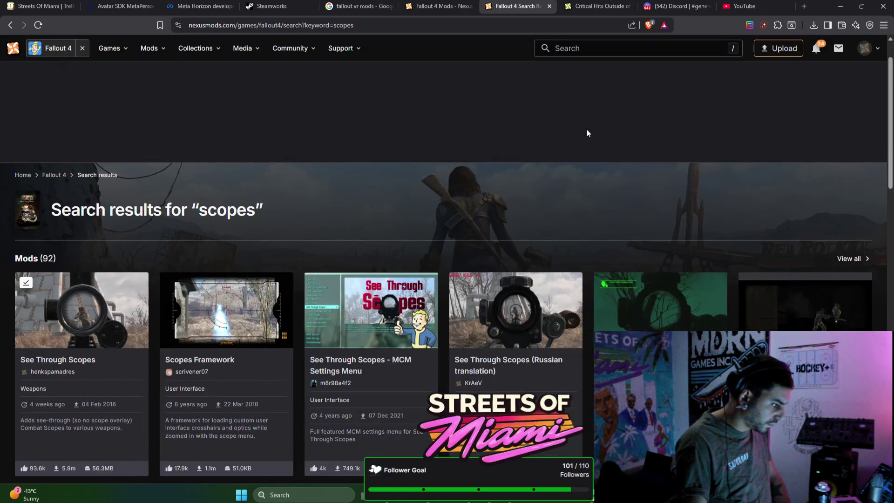
pyautogui.scroll(-6, 586, 133)
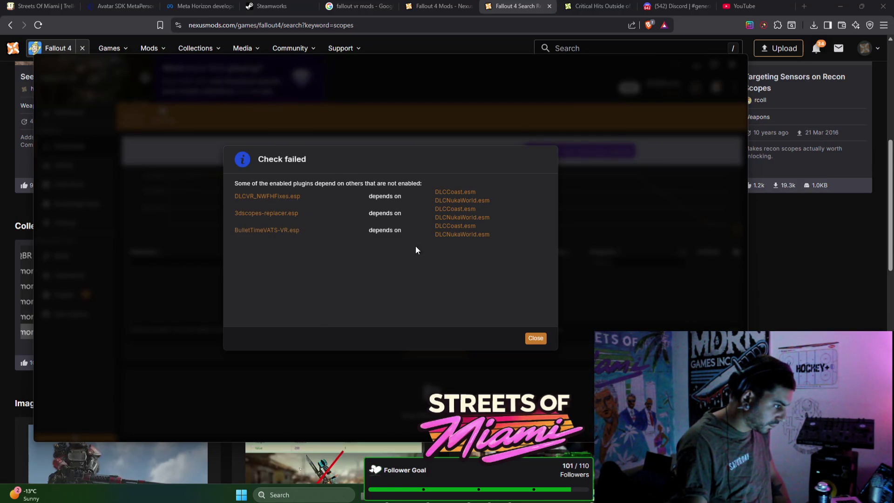
pyautogui.click(608, 5)
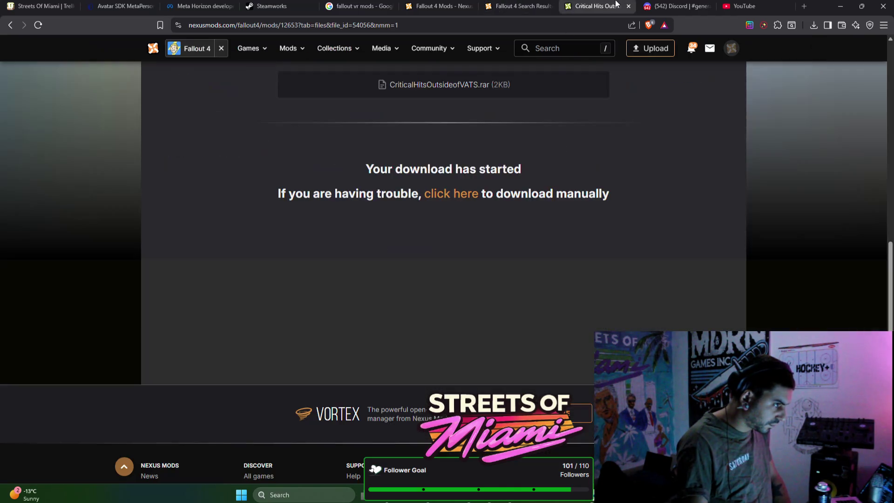
# Return to the Fallout 4 VR mods listing and search Nexus Mods for 'bullet time vats'
pyautogui.click(435, 10)
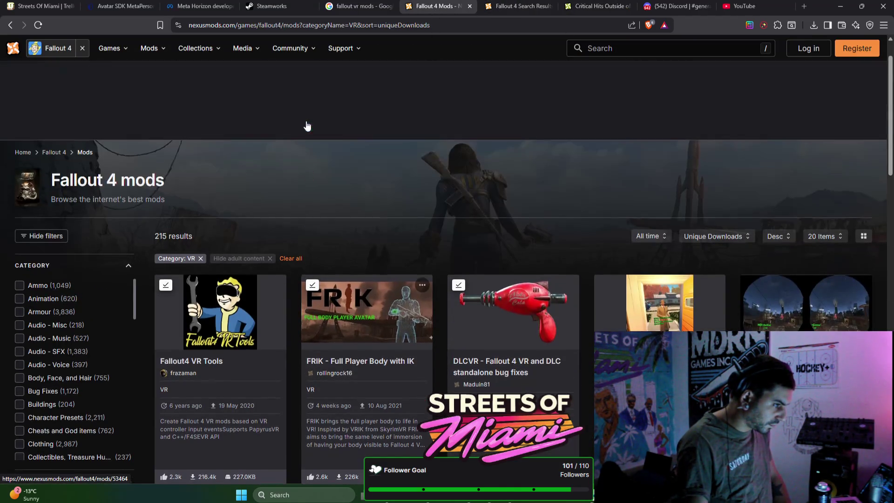
pyautogui.click(9, 25)
pyautogui.click(10, 24)
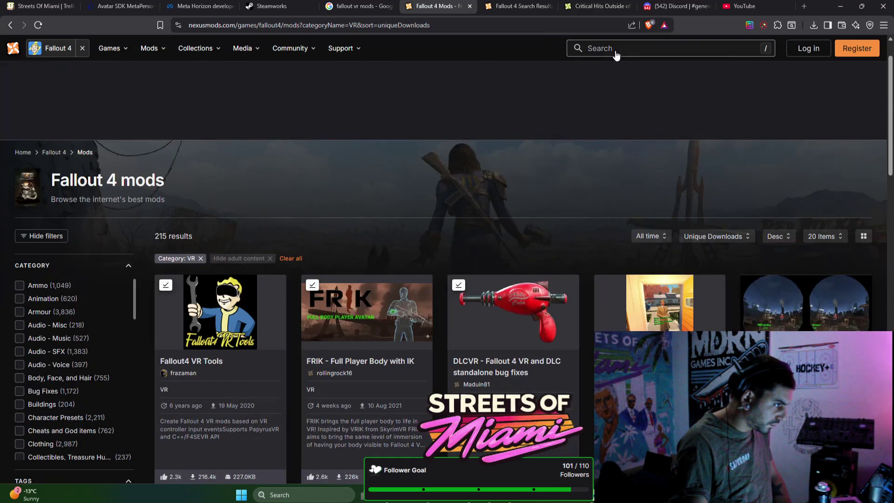
pyautogui.click(615, 51)
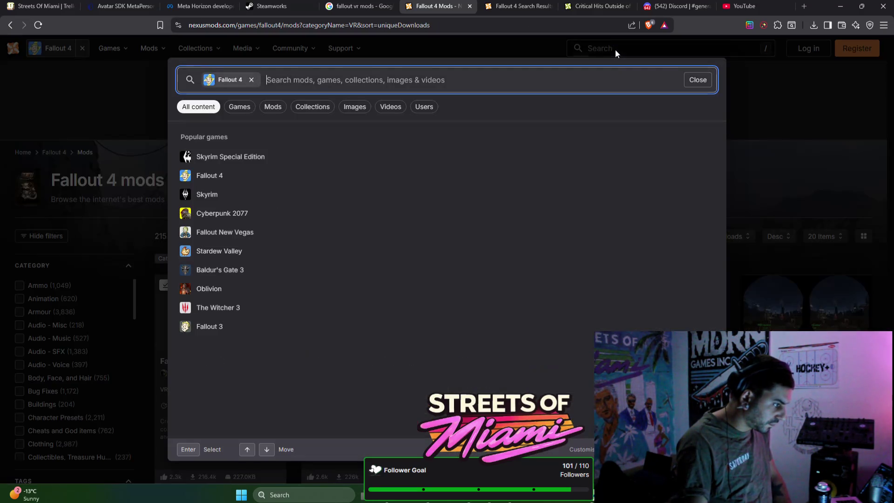
pyautogui.write('ubuk')
pyautogui.press('BackSpace')
pyautogui.press('BackSpace')
pyautogui.write('buller')
pyautogui.write(' time vats')
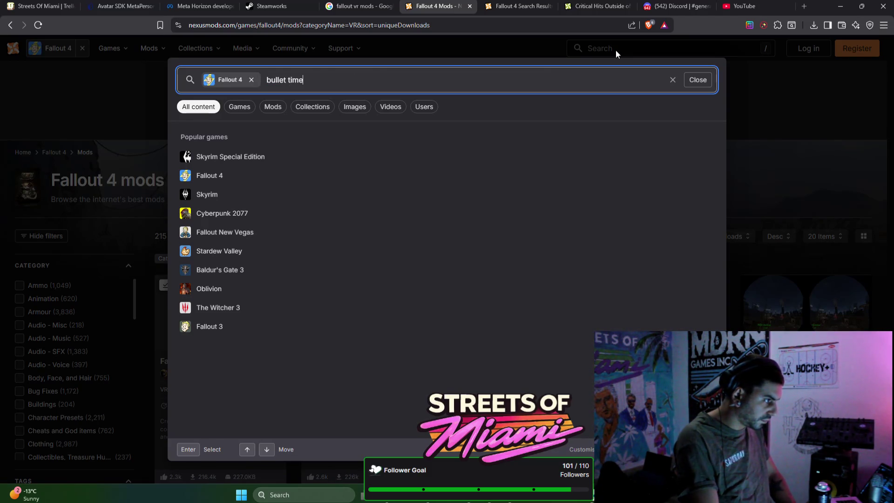
pyautogui.press('Return')
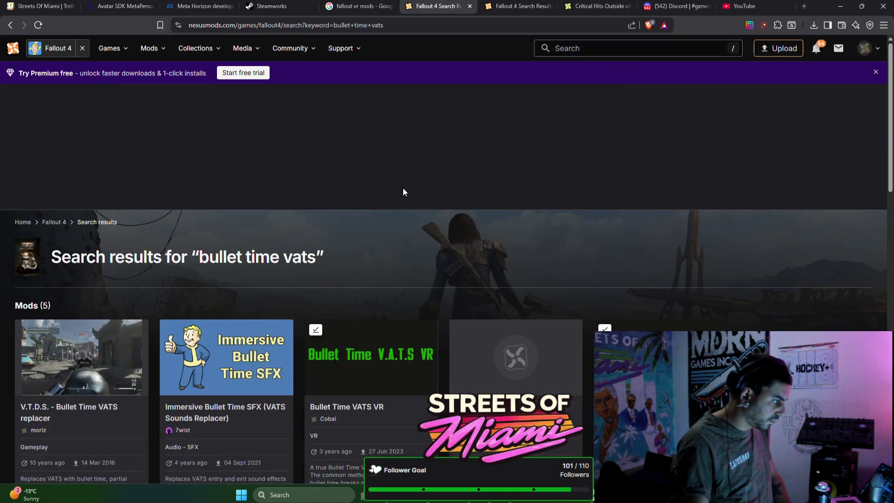
# Start the free slow download of Bullet Time VATS VR's main file and let Vortex take it
pyautogui.click(403, 351)
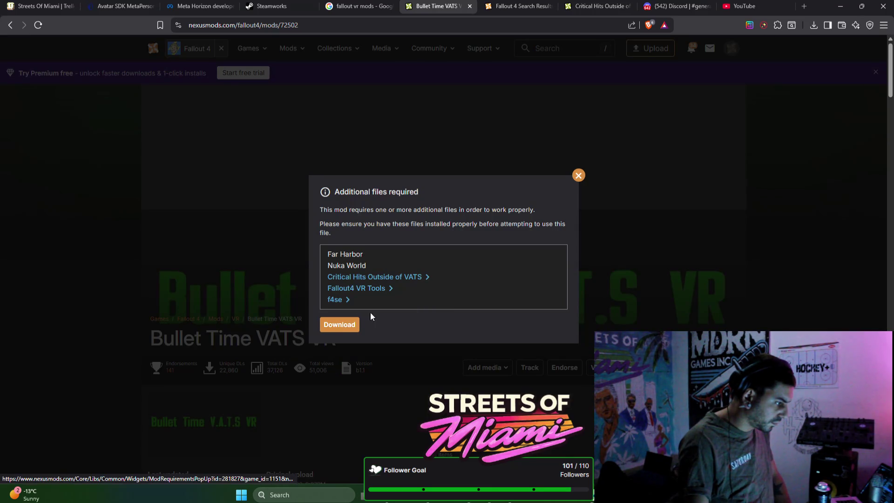
pyautogui.click(339, 325)
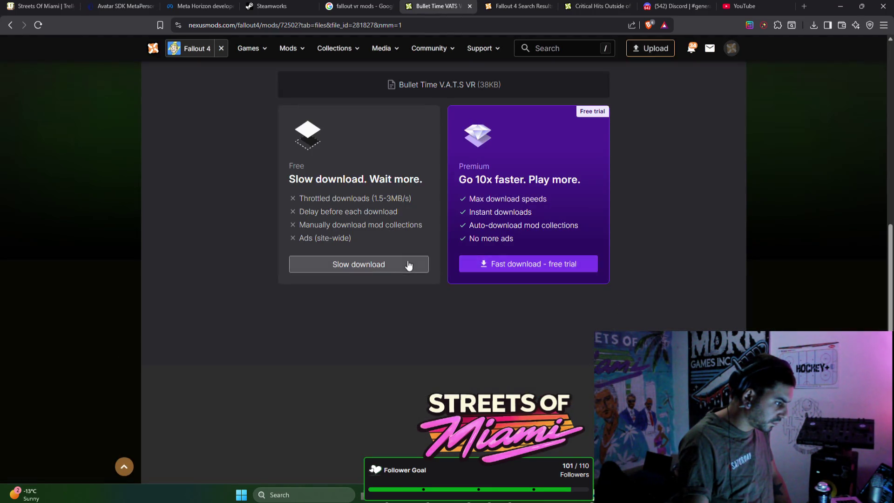
pyautogui.click(407, 264)
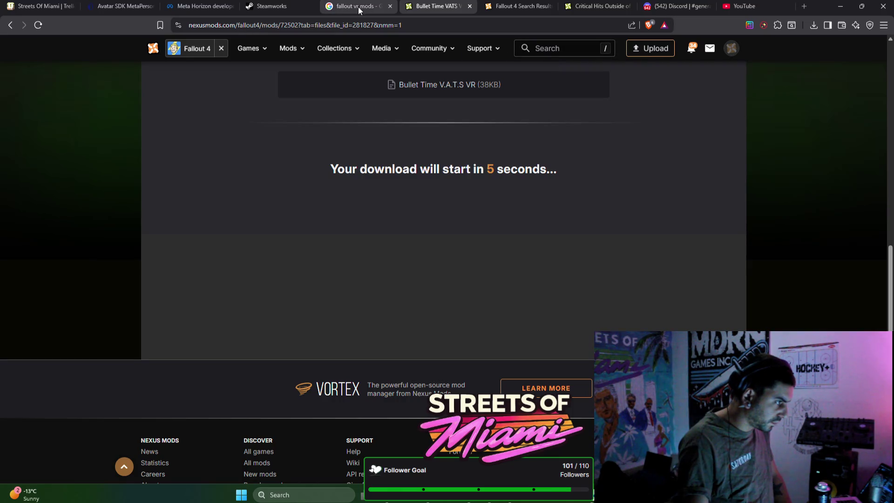
pyautogui.click(359, 7)
pyautogui.click(514, 8)
pyautogui.click(432, 7)
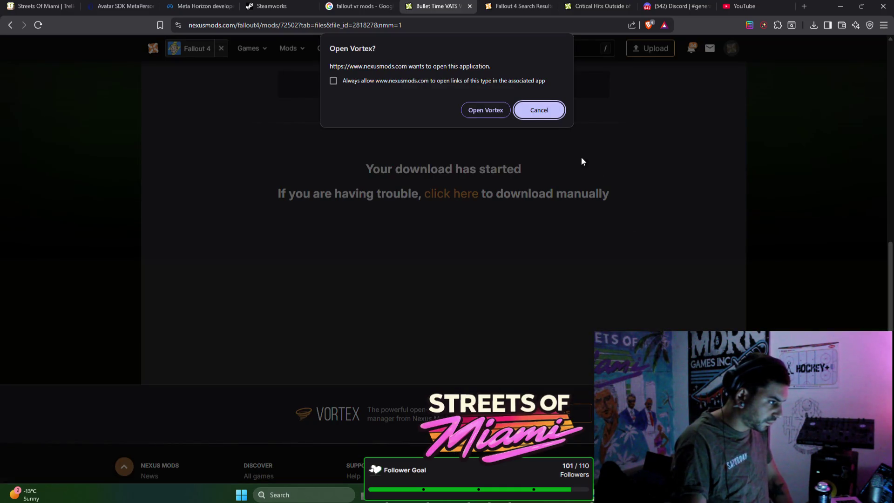
pyautogui.click(486, 110)
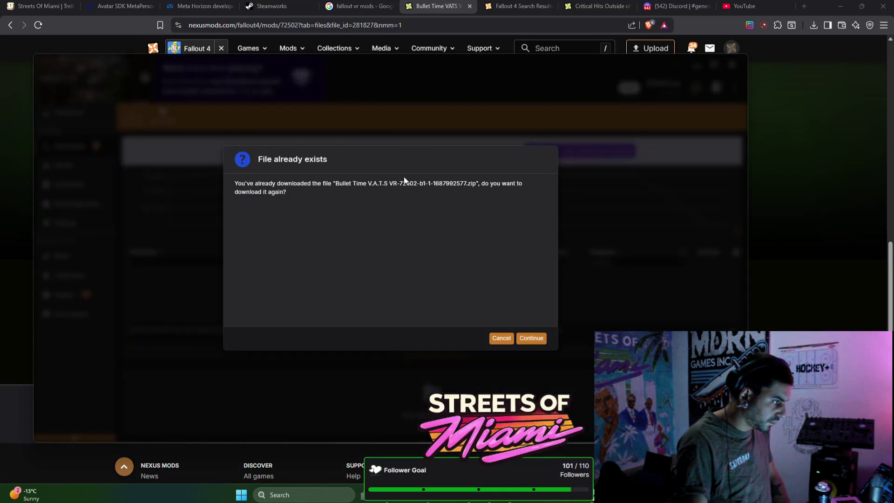
# Re-download the file, dismiss the failed check, and install Bullet Time V.A.T.S VR
pyautogui.click(519, 340)
pyautogui.click(543, 336)
pyautogui.click(689, 281)
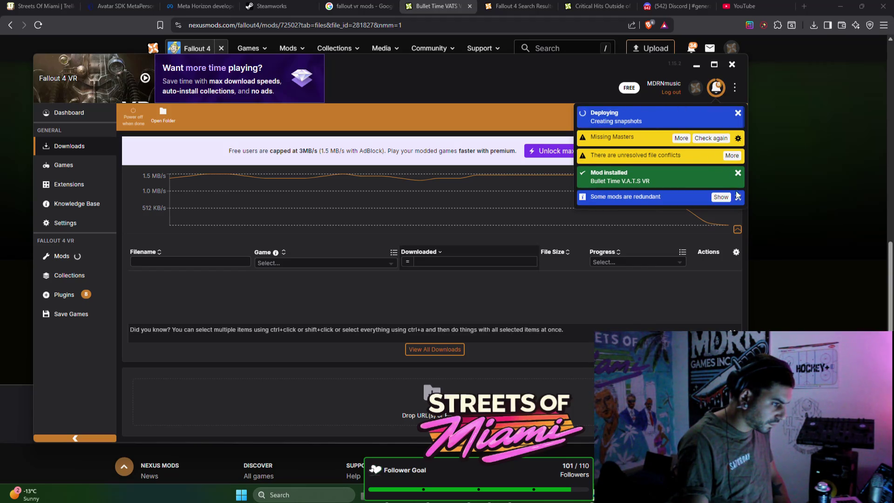
# In the conflict rules, limit 10mm Resized to compatible versions and keep Bullet Time at any version
pyautogui.click(731, 156)
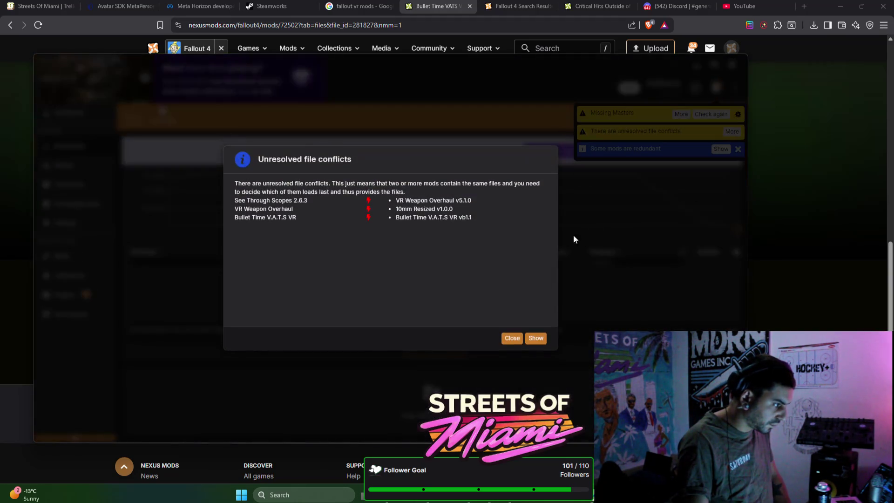
pyautogui.click(536, 338)
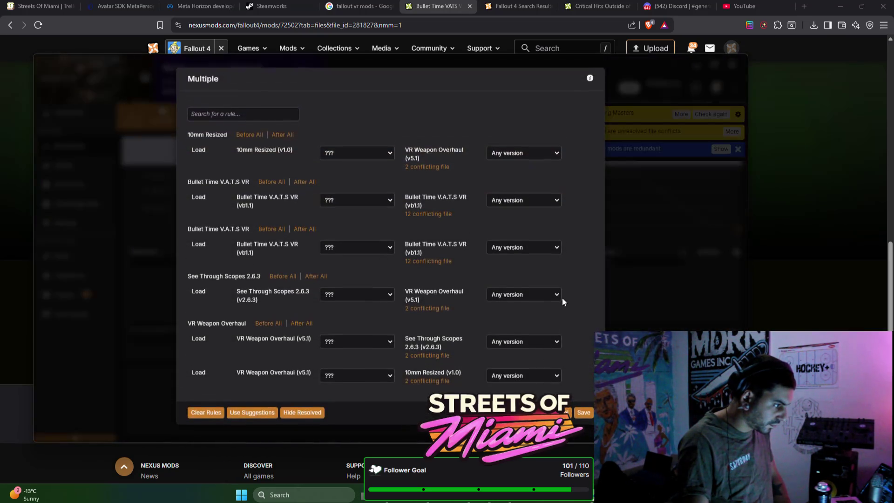
pyautogui.click(523, 154)
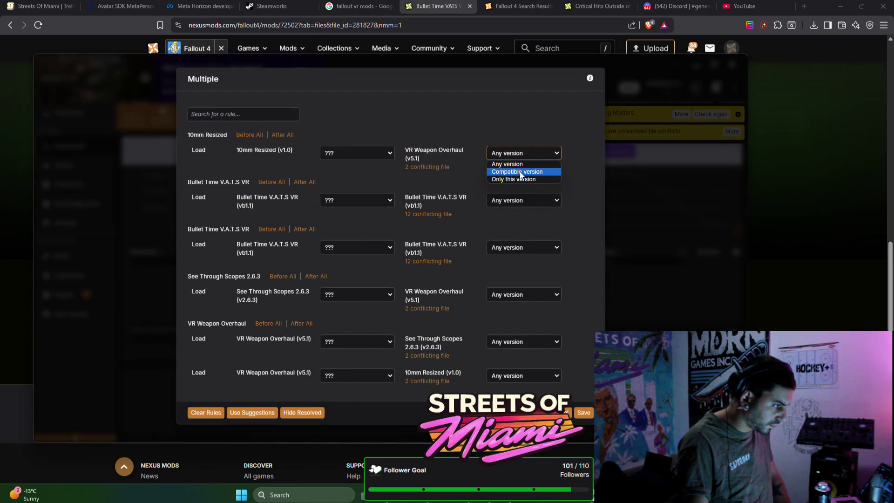
pyautogui.click(520, 172)
pyautogui.click(522, 203)
pyautogui.click(521, 212)
pyautogui.click(521, 204)
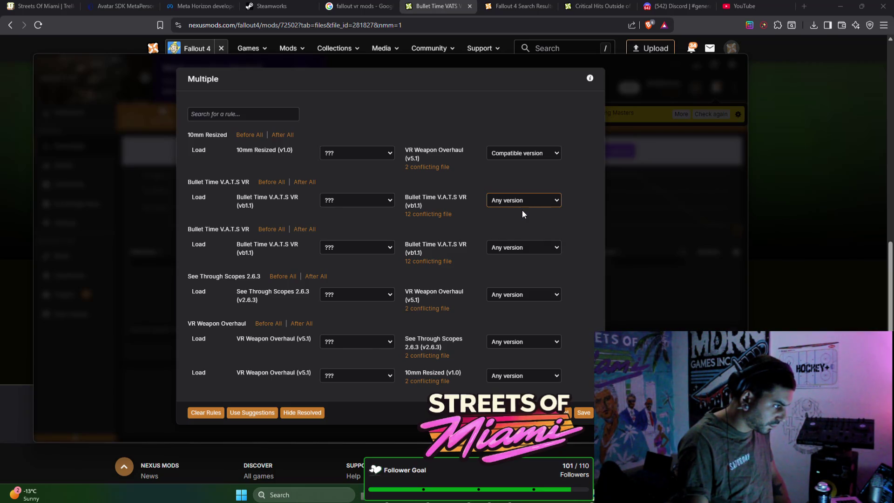
pyautogui.click(519, 247)
pyautogui.click(508, 258)
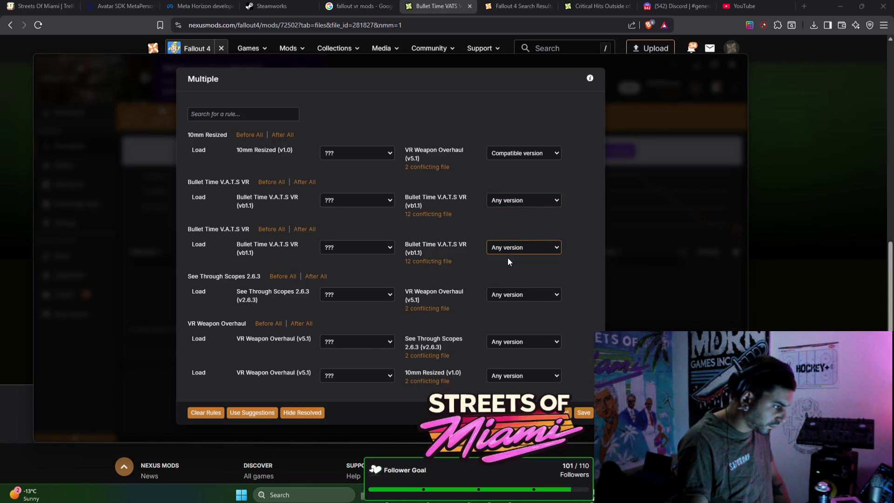
pyautogui.click(510, 292)
pyautogui.click(446, 292)
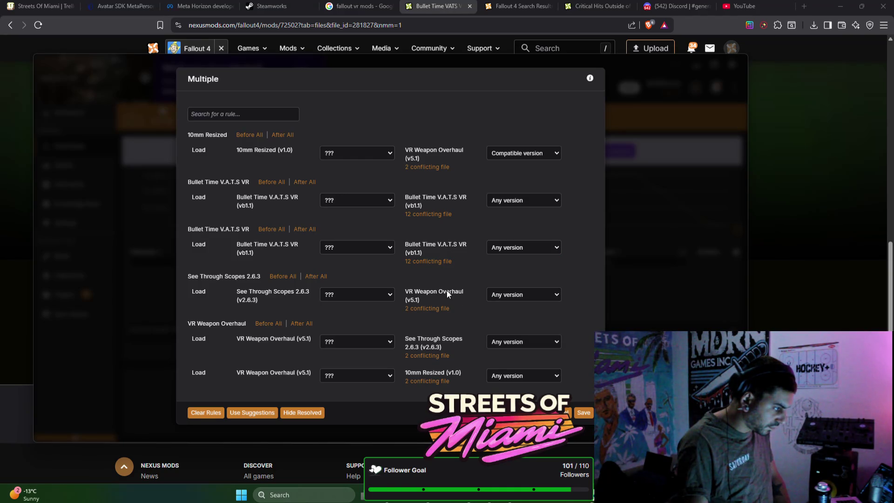
# Load See Through Scopes before VR Weapon Overhaul, keep 10mm Resized compatible-only, and save the rules
pyautogui.click(377, 294)
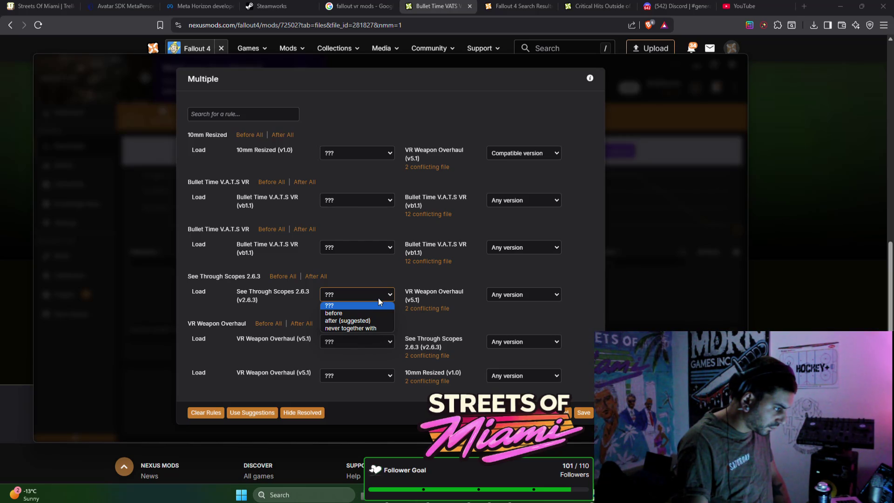
pyautogui.click(378, 312)
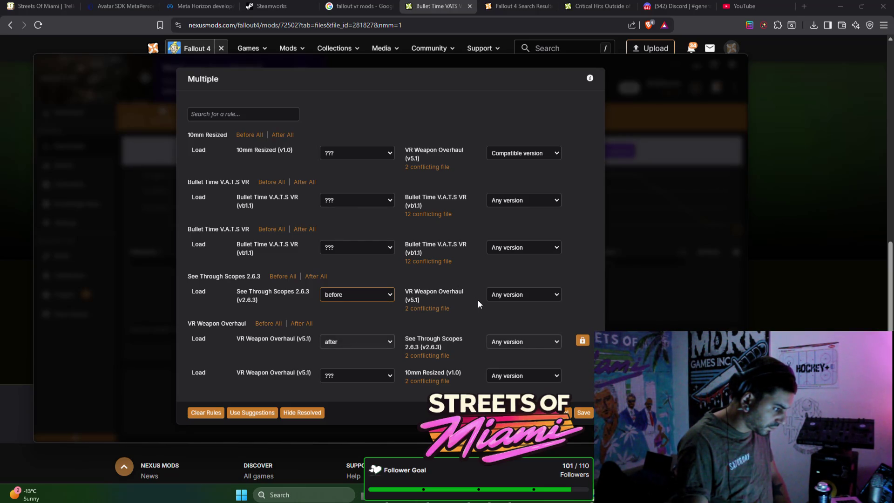
pyautogui.click(372, 378)
pyautogui.click(532, 366)
pyautogui.click(530, 375)
pyautogui.click(531, 391)
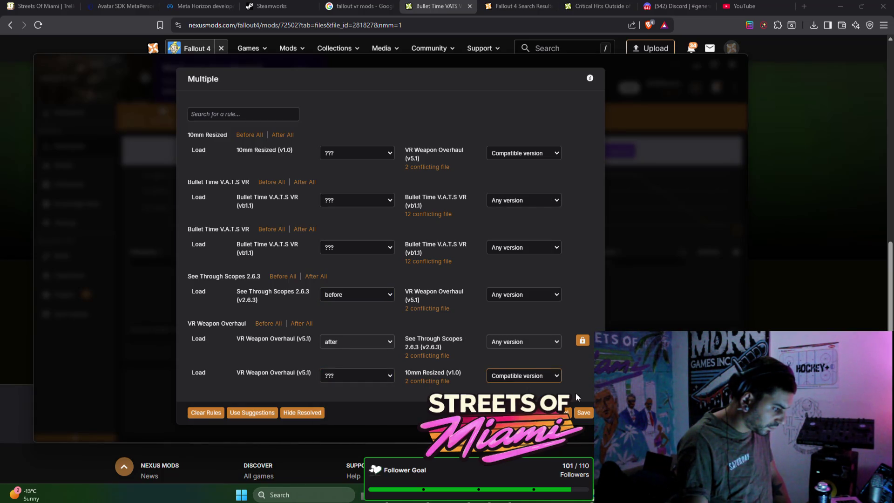
pyautogui.click(584, 414)
# Reopen the remaining conflict rules, set Bullet Time to Only this version, 10mm Resized to Compatible version, and save
pyautogui.click(729, 113)
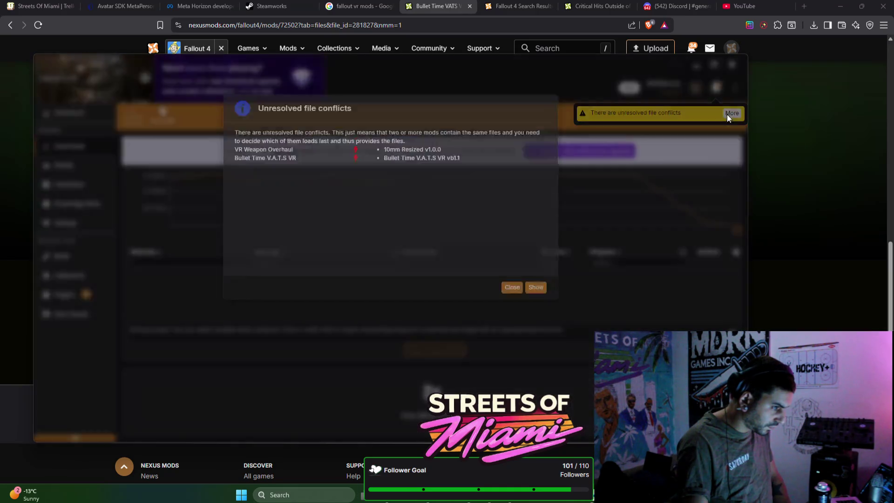
pyautogui.click(535, 339)
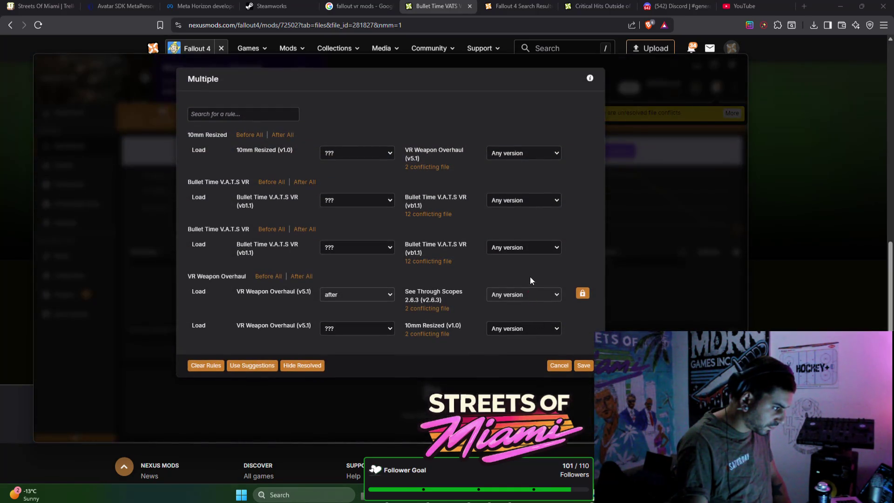
pyautogui.click(531, 152)
pyautogui.click(527, 169)
pyautogui.click(533, 203)
pyautogui.click(527, 218)
pyautogui.click(528, 247)
pyautogui.click(527, 266)
pyautogui.click(532, 248)
pyautogui.click(528, 257)
pyautogui.click(527, 247)
pyautogui.click(528, 265)
pyautogui.click(511, 328)
pyautogui.click(517, 347)
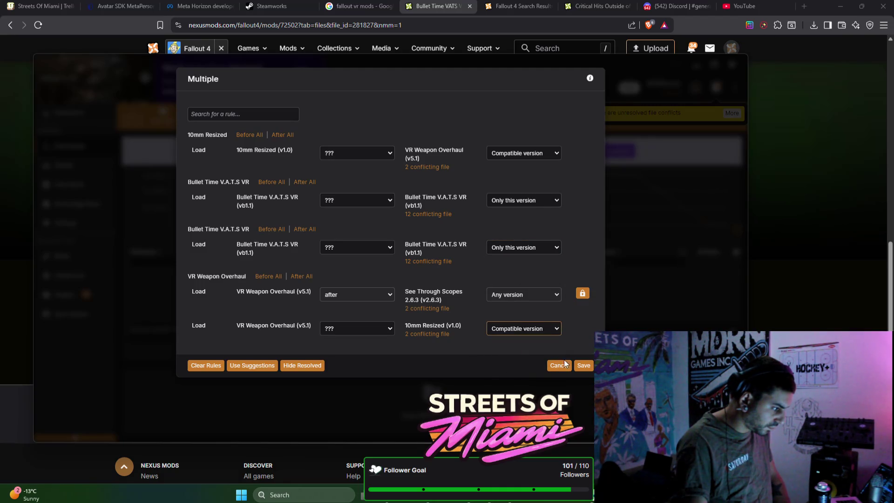
pyautogui.click(585, 366)
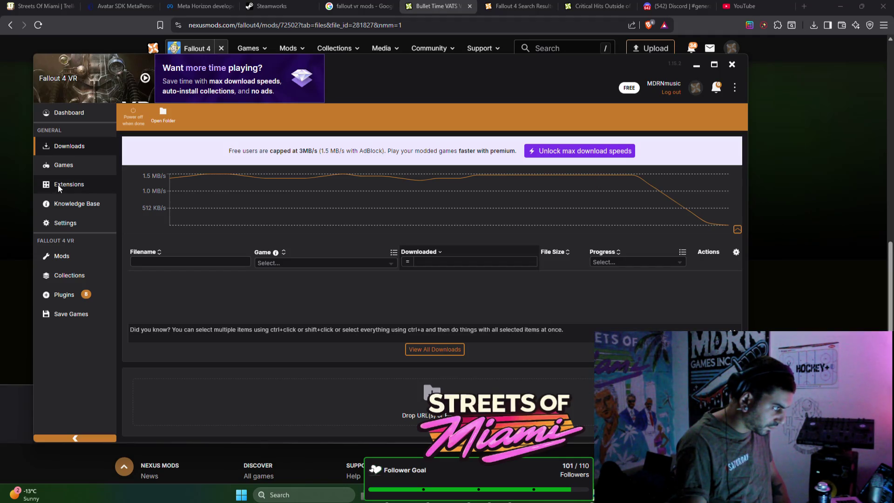
# Go to the Games page and open the Fallout 4 VR plugin list
pyautogui.click(66, 166)
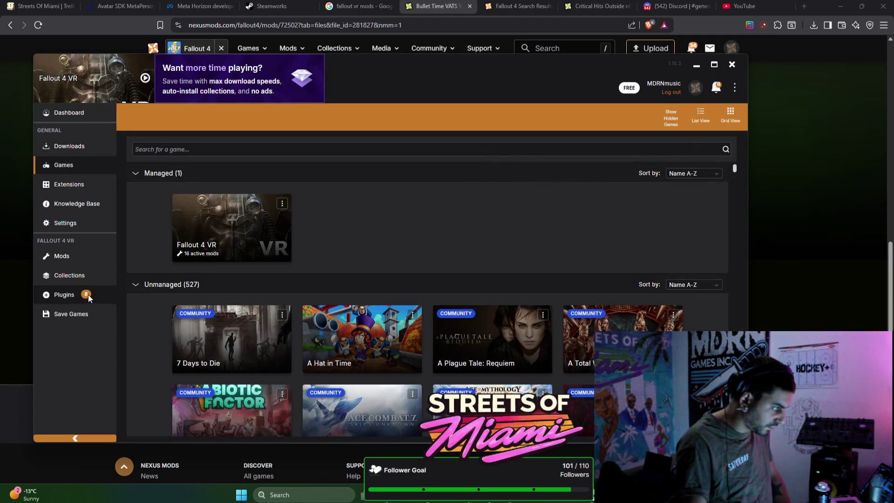
pyautogui.click(88, 295)
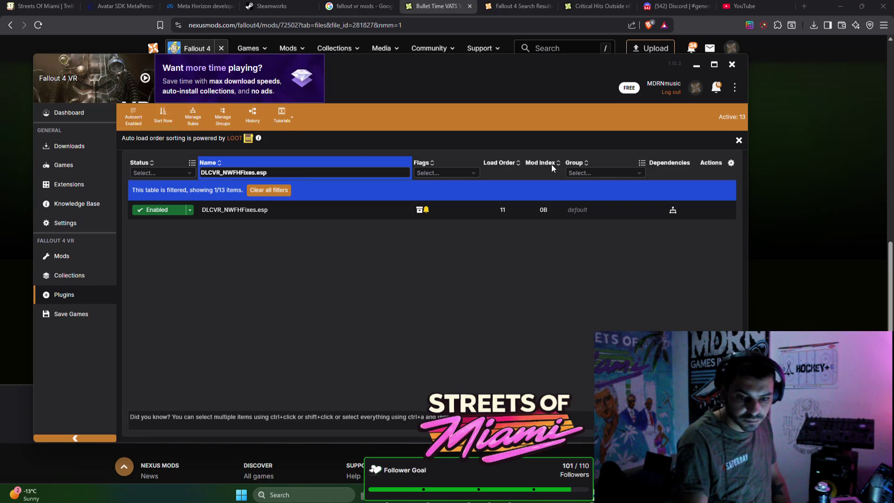
# Close the Critical Hits download tab in the browser and return to Vortex
pyautogui.click(819, 113)
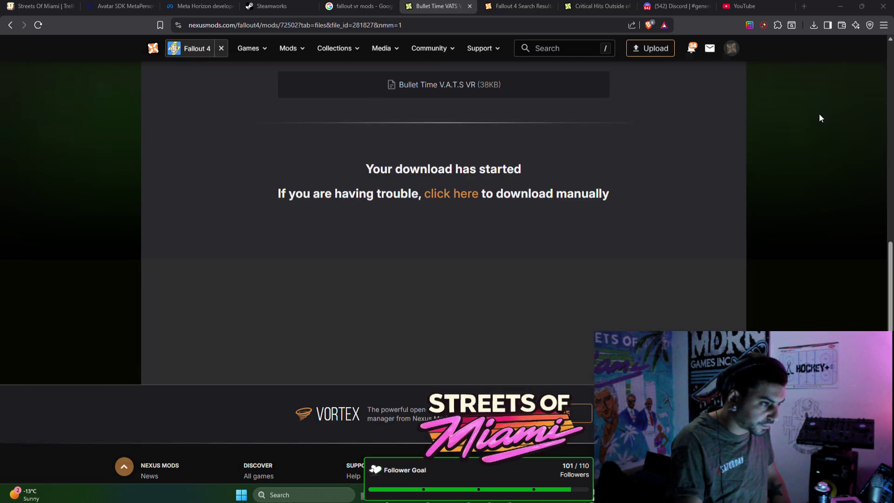
pyautogui.hotkey('ctrl', 'Tab')
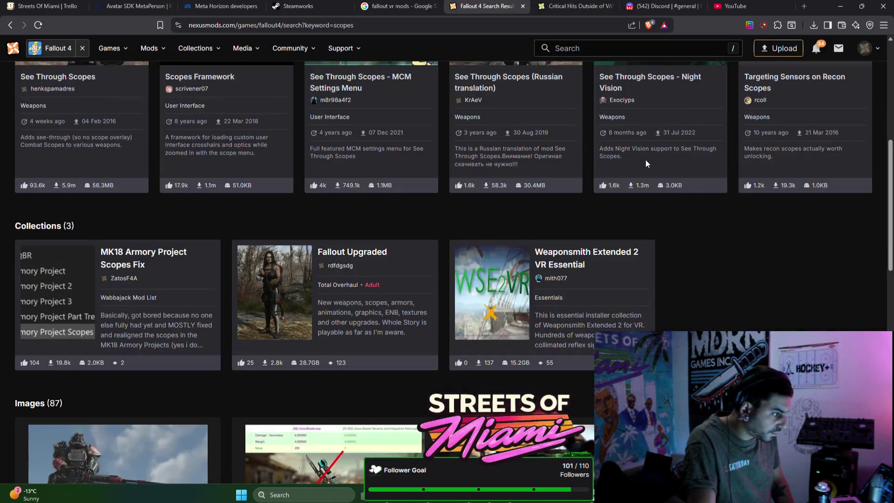
pyautogui.click(571, 7)
pyautogui.middleClick(571, 7)
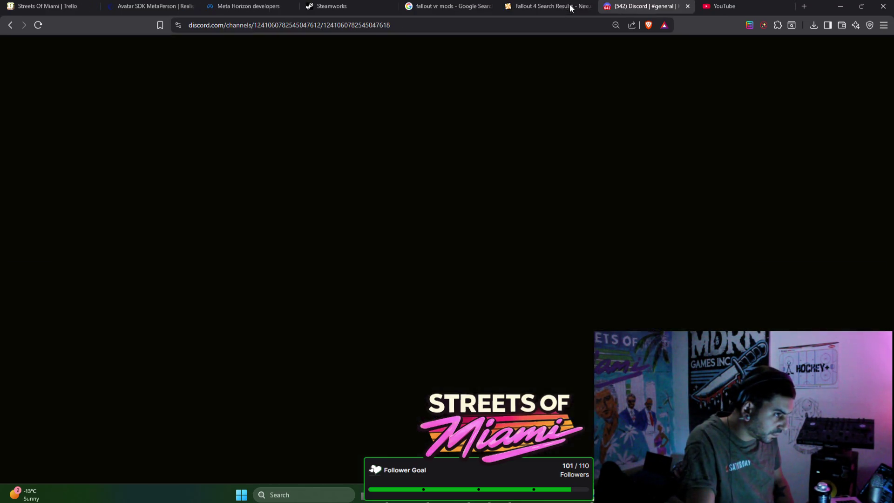
pyautogui.hotkey('alt', 'Tab')
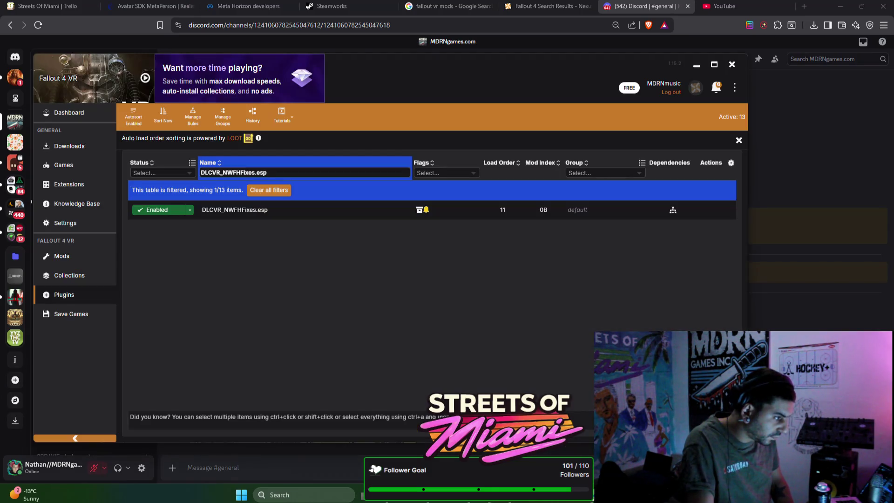
# Open the Fallout 4 Nexus Mods page from the Fallout 4 VR card, skim it, close it, and minimize Brave
pyautogui.click(88, 199)
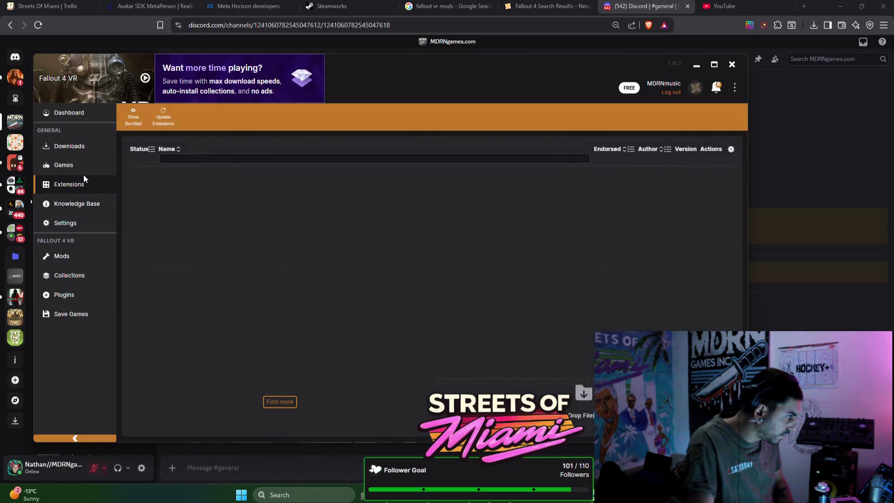
pyautogui.click(85, 164)
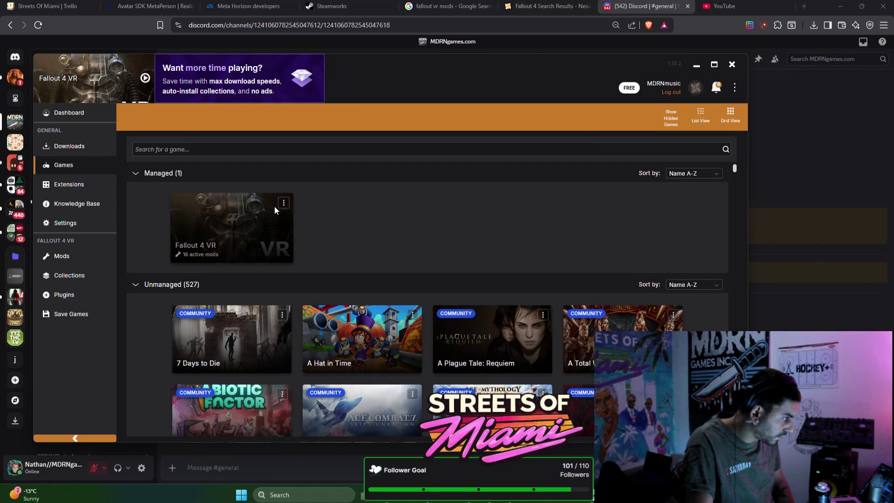
pyautogui.click(283, 205)
pyautogui.click(354, 191)
pyautogui.click(351, 210)
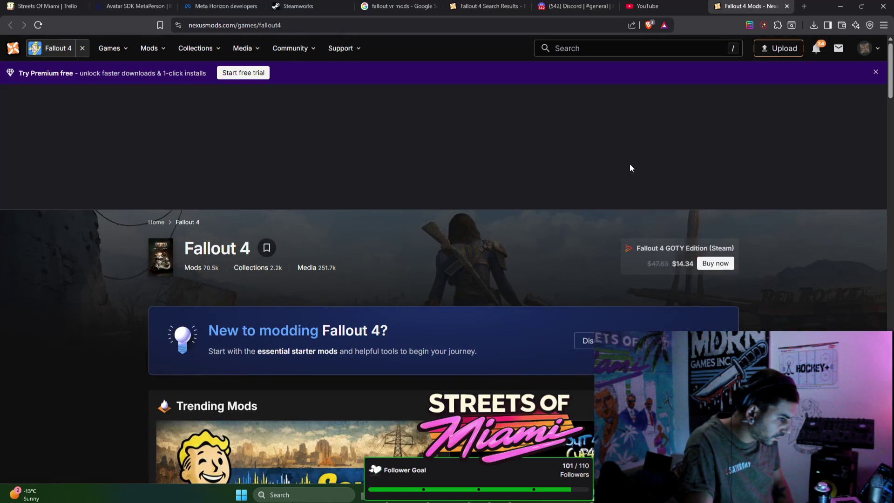
pyautogui.scroll(-3, 630, 165)
pyautogui.scroll(-4, 629, 164)
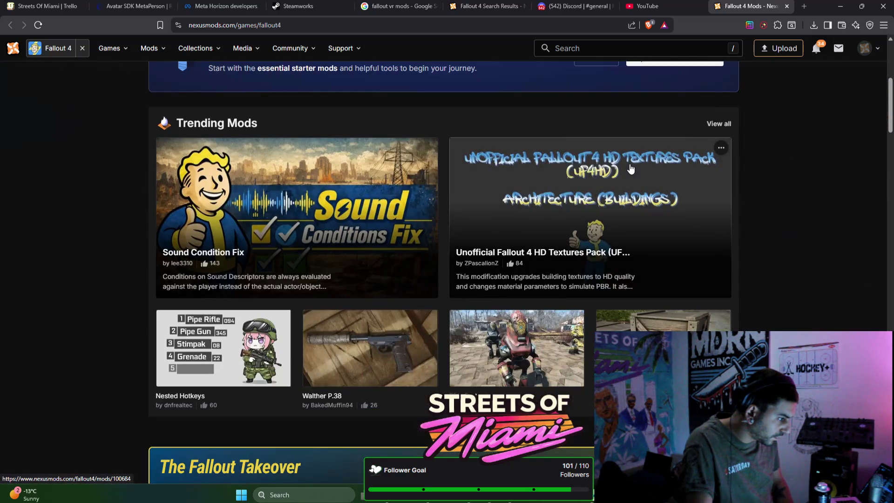
pyautogui.hotkey('ctrl', 'w')
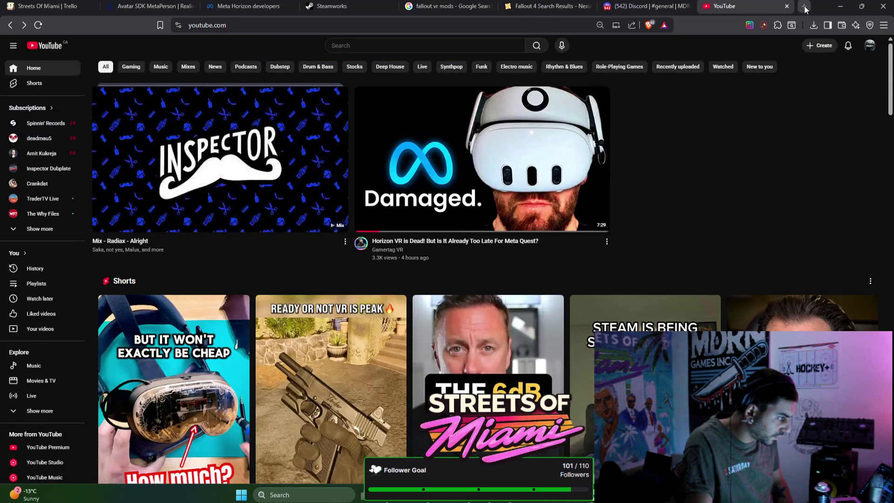
pyautogui.click(839, 9)
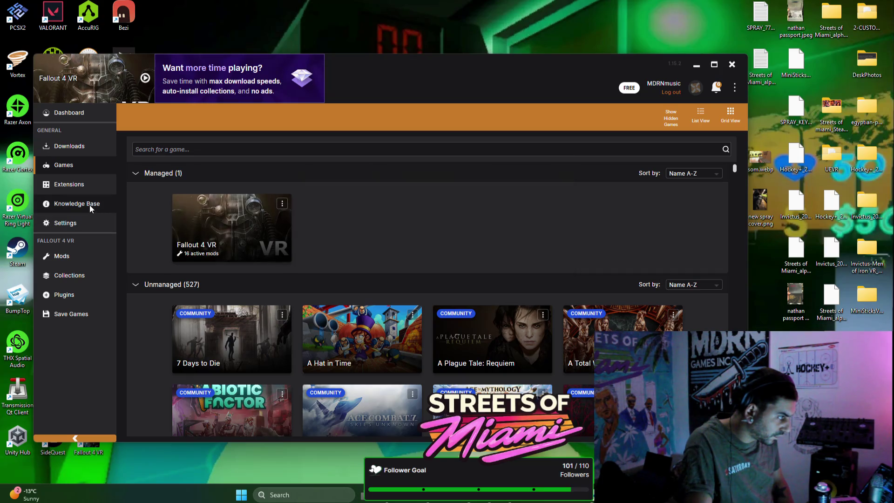
# Browse Vortex's Extensions, Knowledge Base, Settings, Games, Downloads and Collections pages, then close Vortex
pyautogui.click(84, 186)
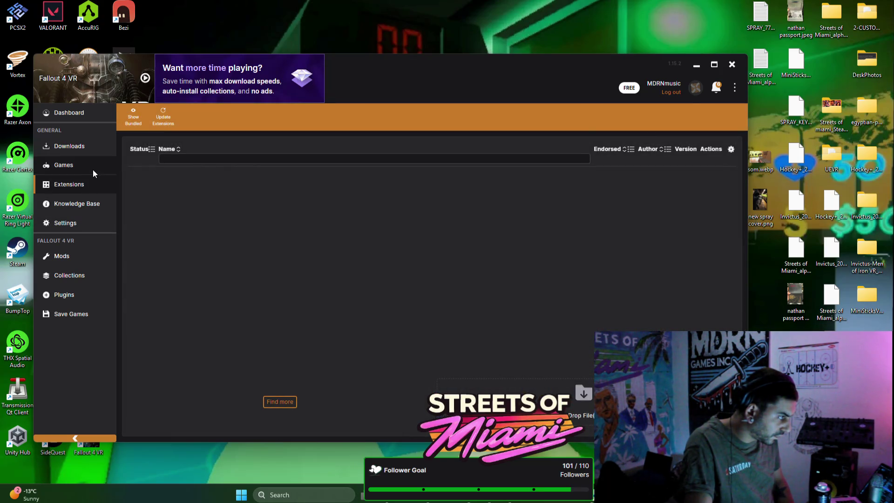
pyautogui.click(83, 207)
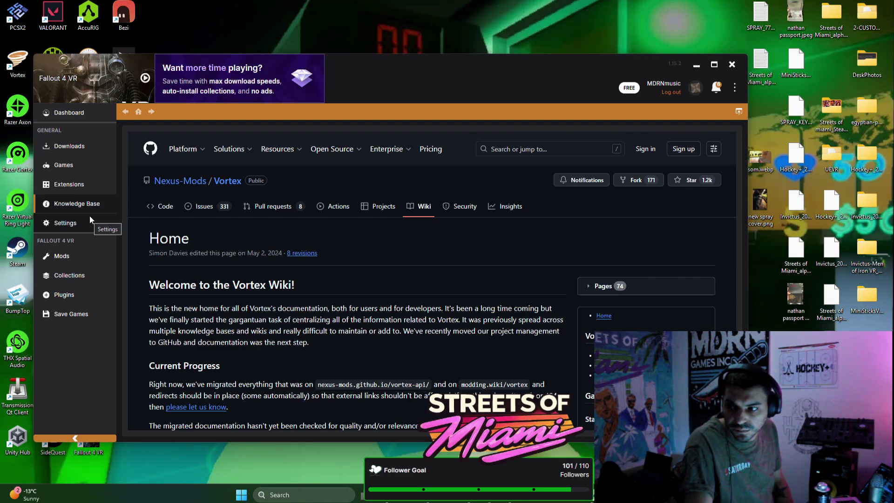
pyautogui.click(89, 216)
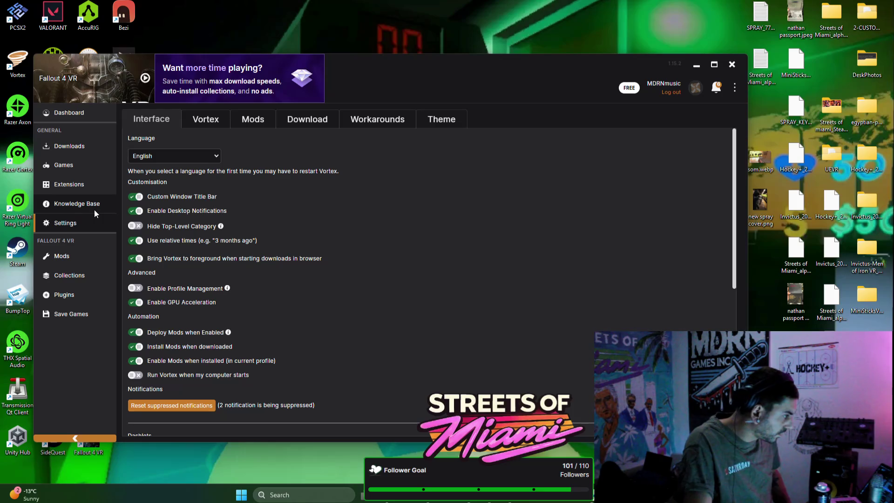
pyautogui.click(83, 186)
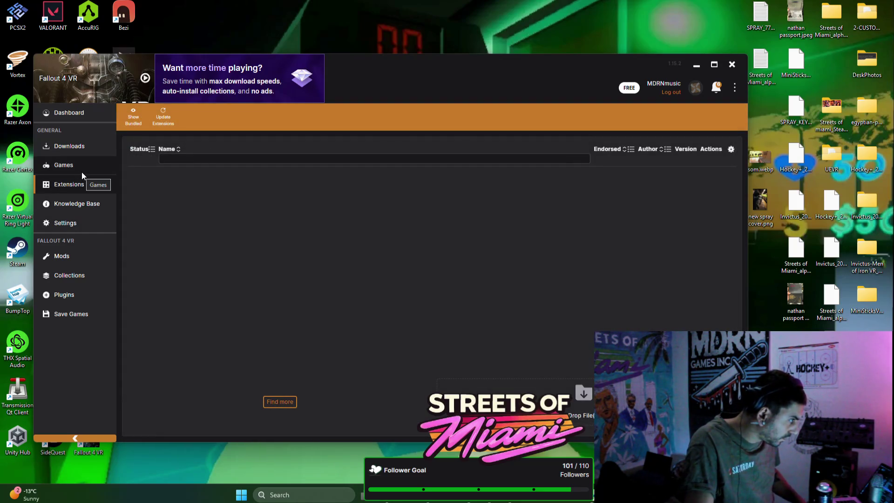
pyautogui.click(82, 172)
pyautogui.click(81, 147)
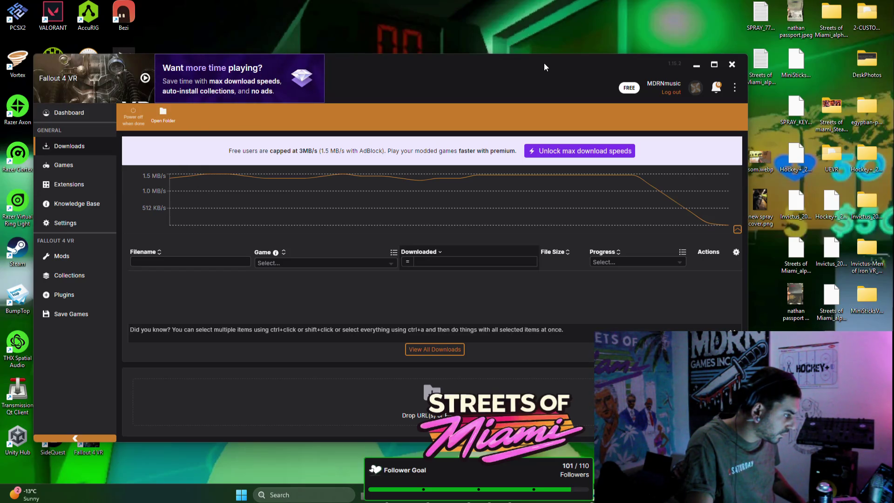
pyautogui.click(70, 275)
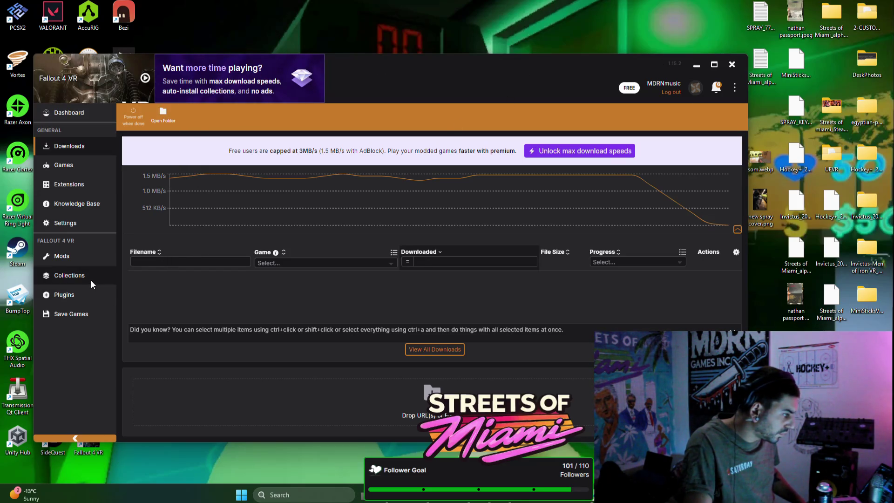
pyautogui.click(732, 65)
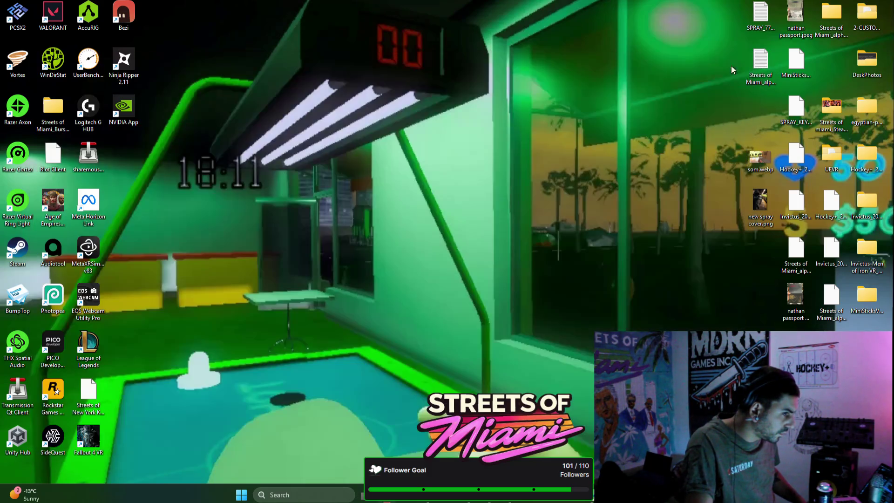
# Bring Steam's Fallout 4 VR library page forward and drag its window down and left
pyautogui.moveTo(414, 494)
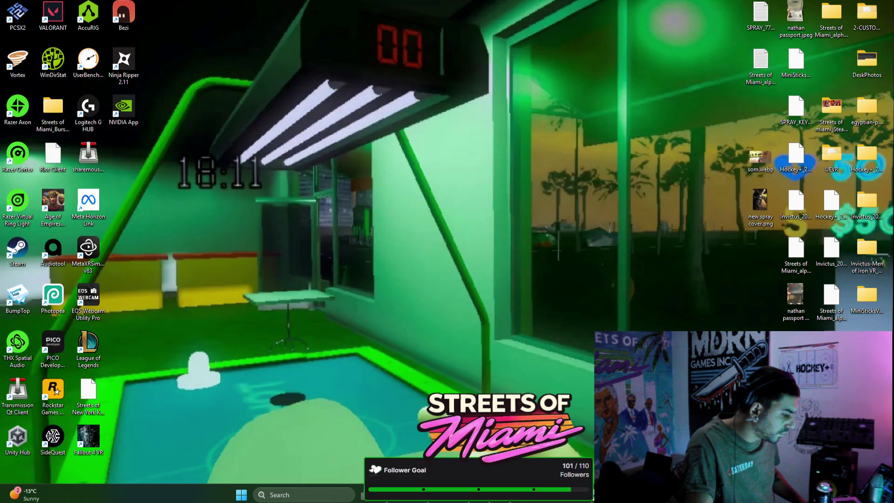
pyautogui.moveTo(624, 494)
pyautogui.click(466, 494)
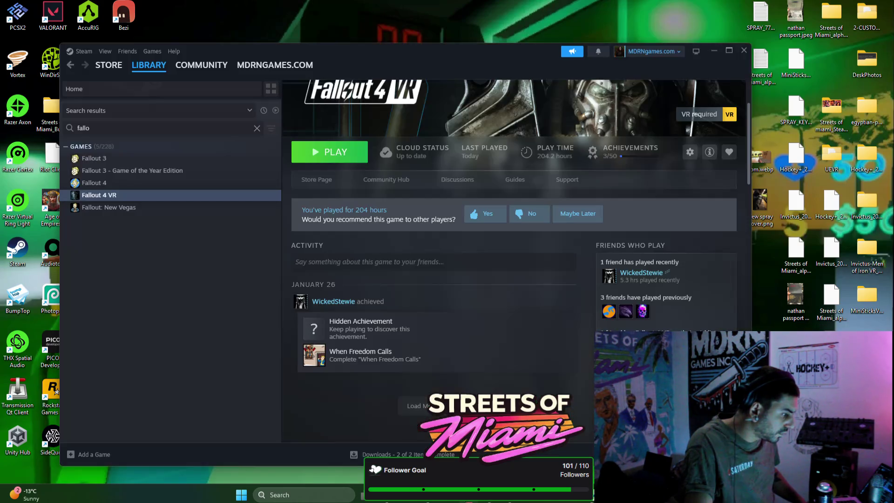
pyautogui.moveTo(511, 65)
pyautogui.mouseDown()
pyautogui.moveTo(436, 262)
pyautogui.moveTo(434, 299)
pyautogui.mouseUp()
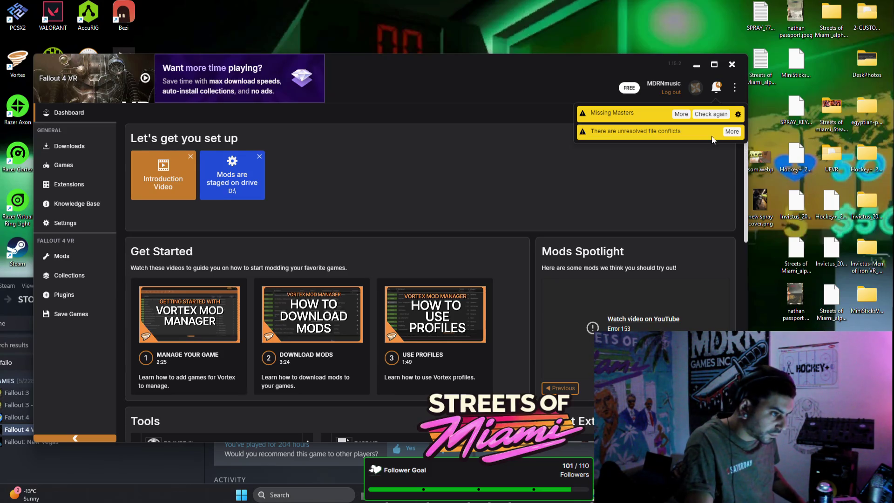
# Make VR Weapon Overhaul load before all its conflicts and 10mm Resized after all, then save
pyautogui.click(728, 113)
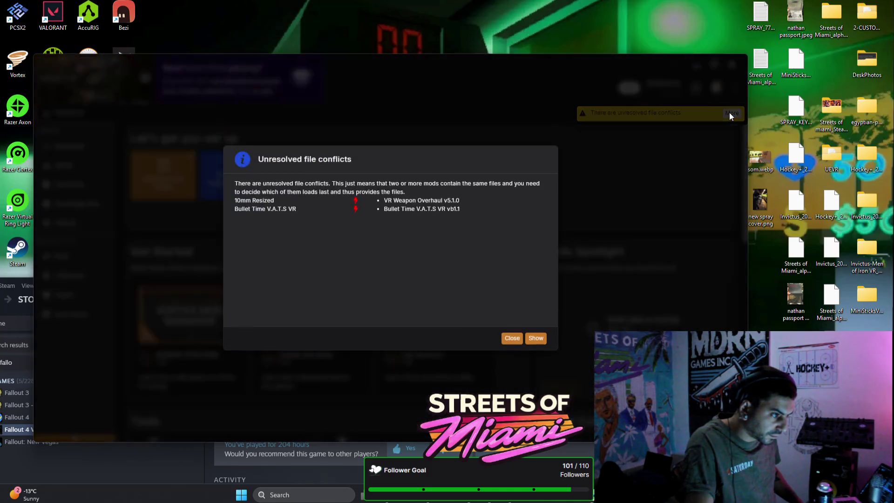
pyautogui.click(535, 338)
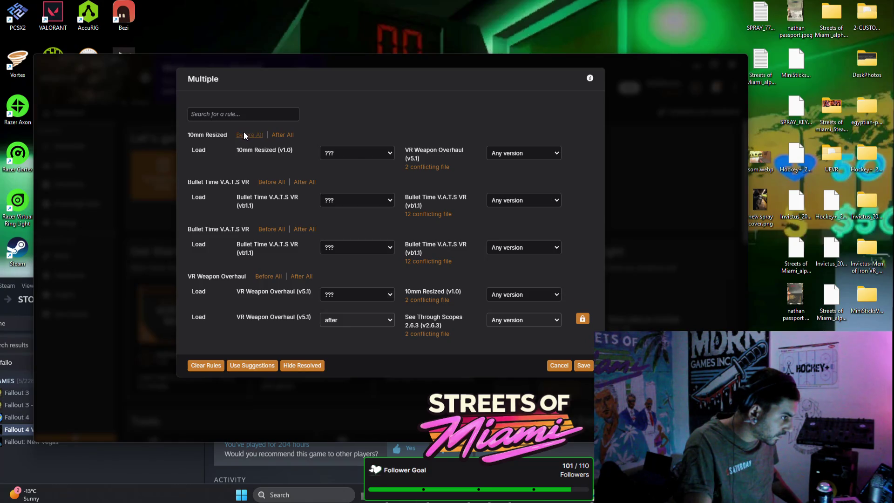
pyautogui.click(244, 134)
pyautogui.click(274, 183)
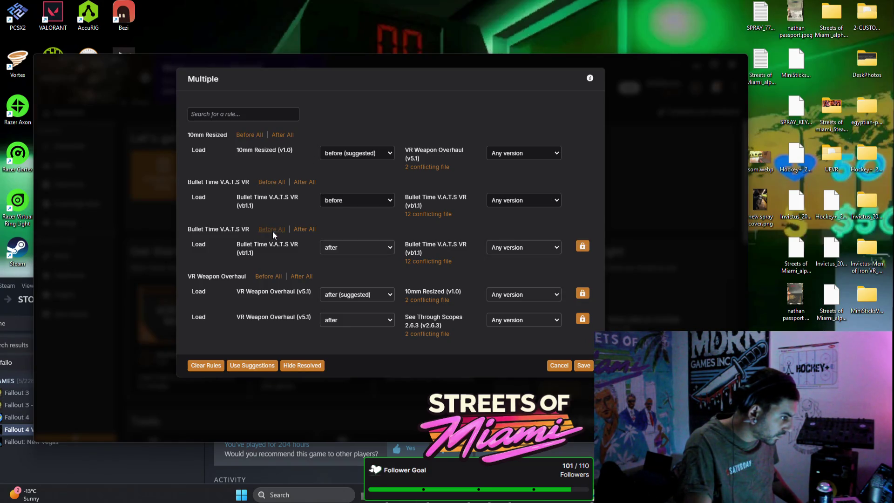
pyautogui.click(297, 276)
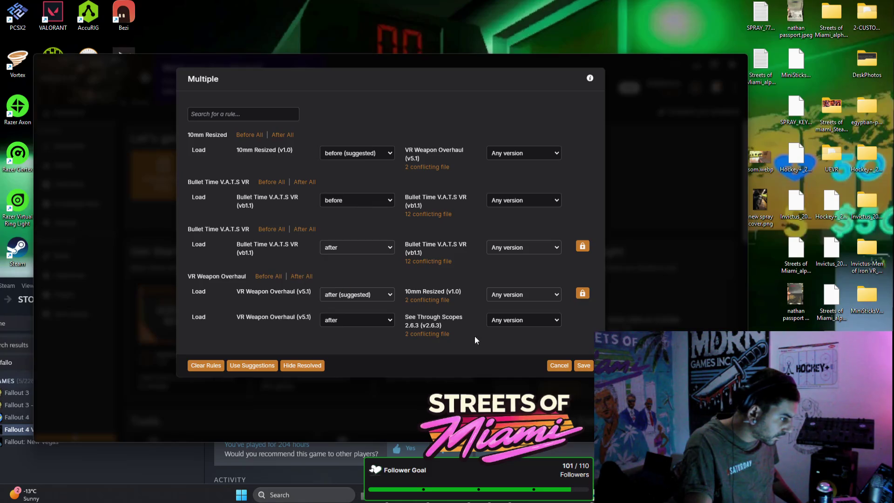
pyautogui.click(269, 277)
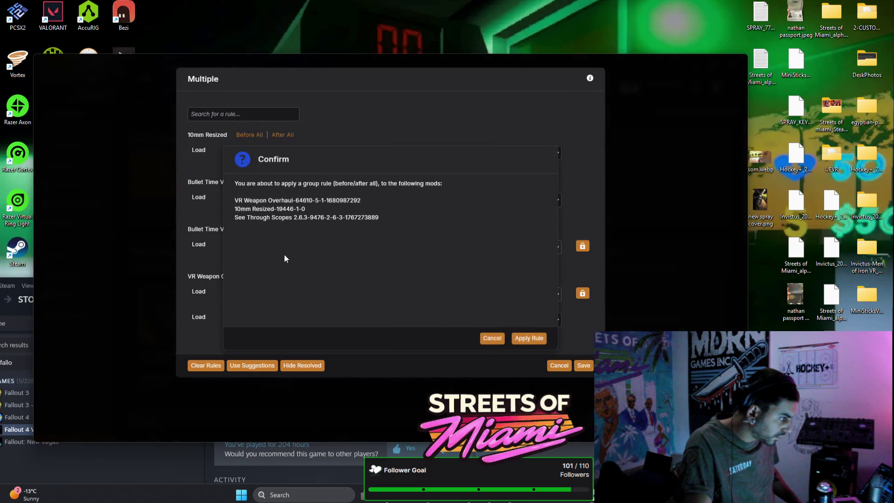
pyautogui.click(535, 339)
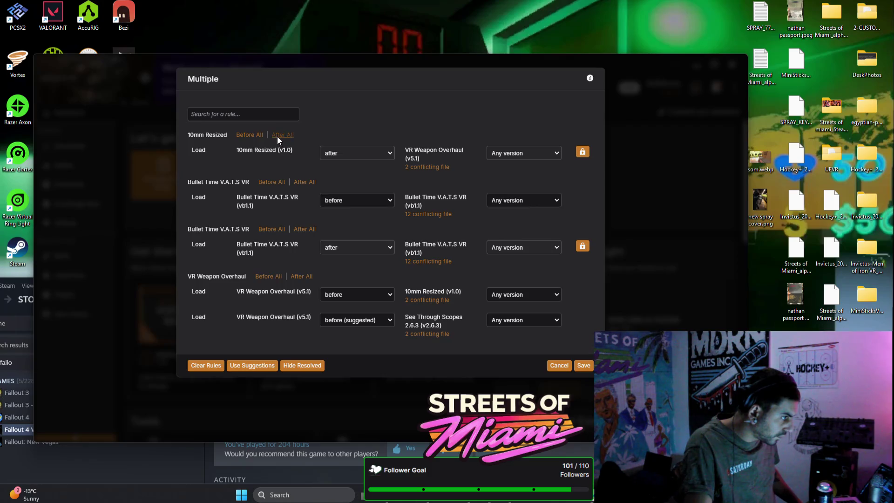
pyautogui.click(278, 135)
pyautogui.click(535, 339)
pyautogui.click(582, 365)
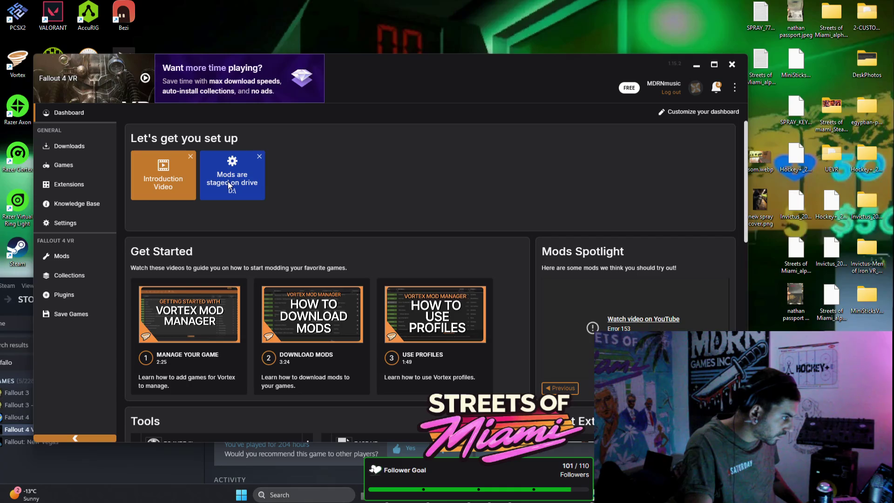
# Collapse and re-expand the Vortex sidebar, check the managed games list, then minimize Vortex
pyautogui.scroll(-2, 322, 389)
pyautogui.click(76, 438)
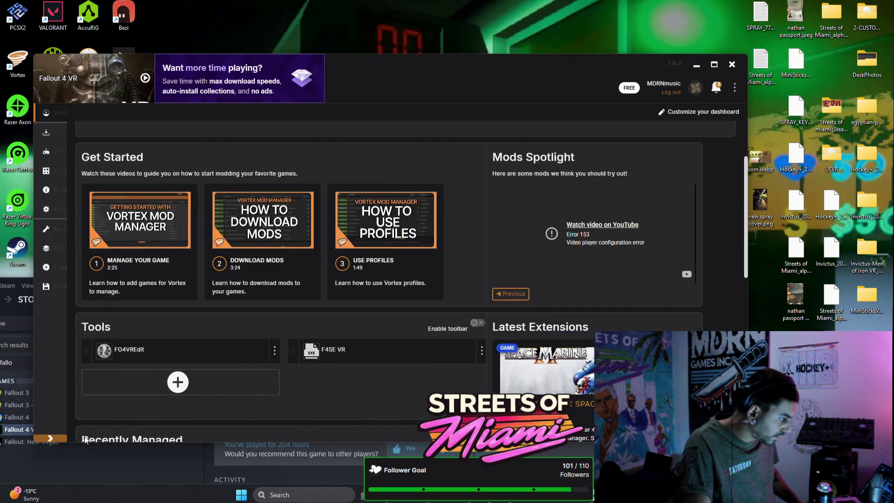
pyautogui.click(53, 439)
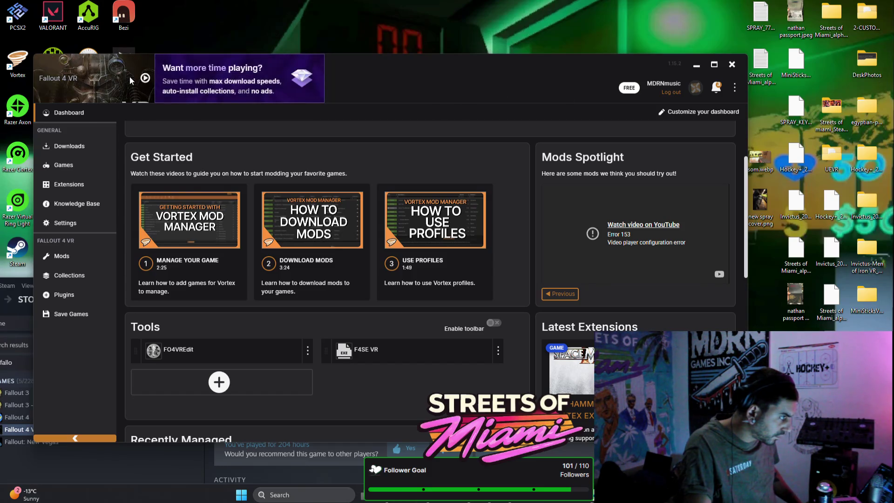
pyautogui.click(147, 78)
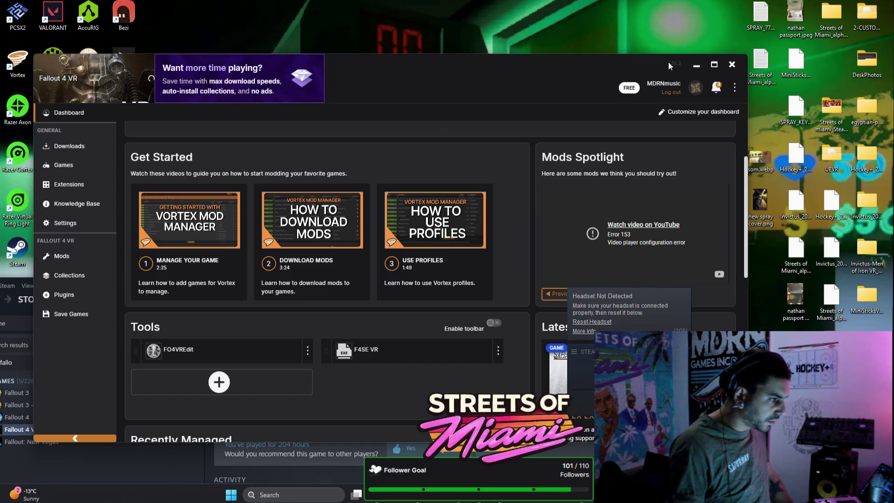
pyautogui.click(702, 61)
# Move the Steam Fallout 4 VR library window onto the second monitor and switch to Webull
pyautogui.moveTo(354, 292)
pyautogui.mouseDown()
pyautogui.moveTo(355, 266)
pyautogui.moveTo(446, 123)
pyautogui.moveTo(443, 80)
pyautogui.mouseUp()
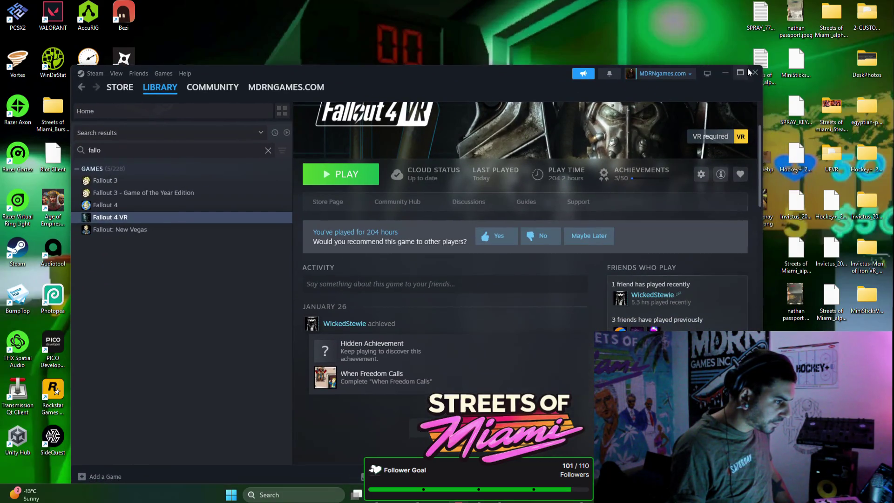
pyautogui.click(720, 71)
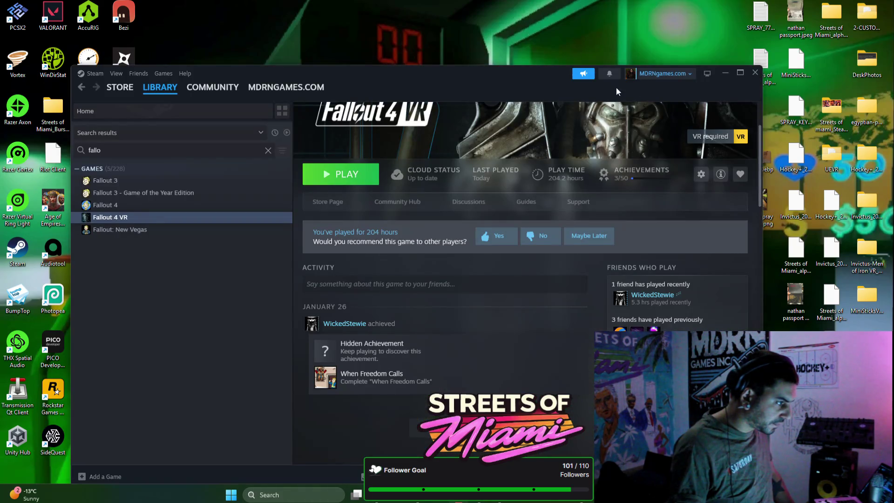
pyautogui.moveTo(617, 92); pyautogui.dragTo(893, 79)
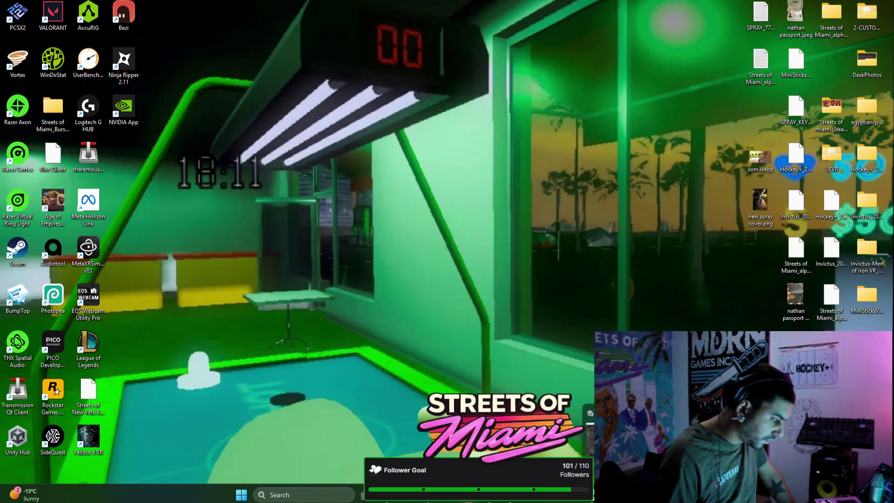
pyautogui.hotkey('alt', 'Tab')
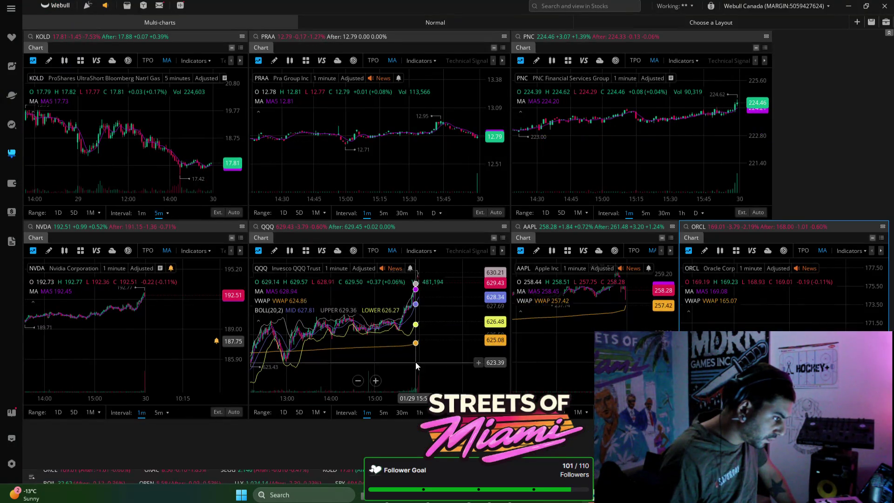
# Stretch the QQQ chart's price scale, pan its time range back about an hour, then close Webull
pyautogui.click(424, 353)
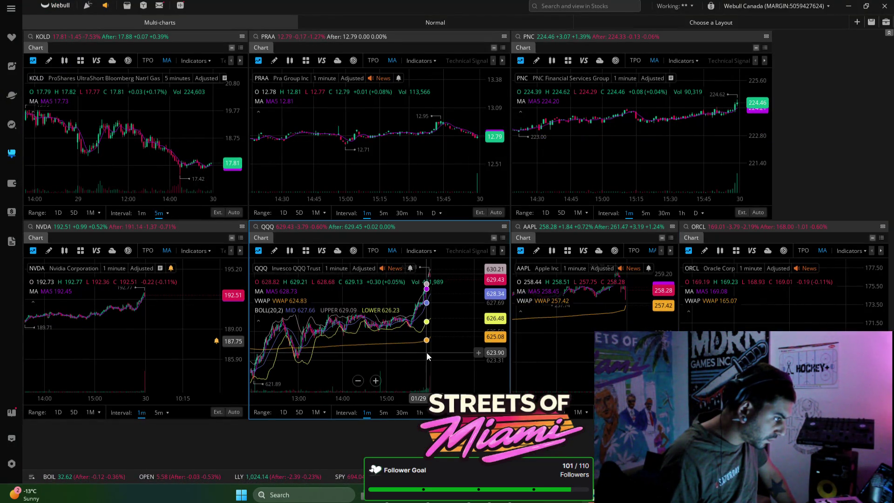
pyautogui.moveTo(484, 325); pyautogui.dragTo(488, 325)
pyautogui.moveTo(442, 339); pyautogui.dragTo(487, 330)
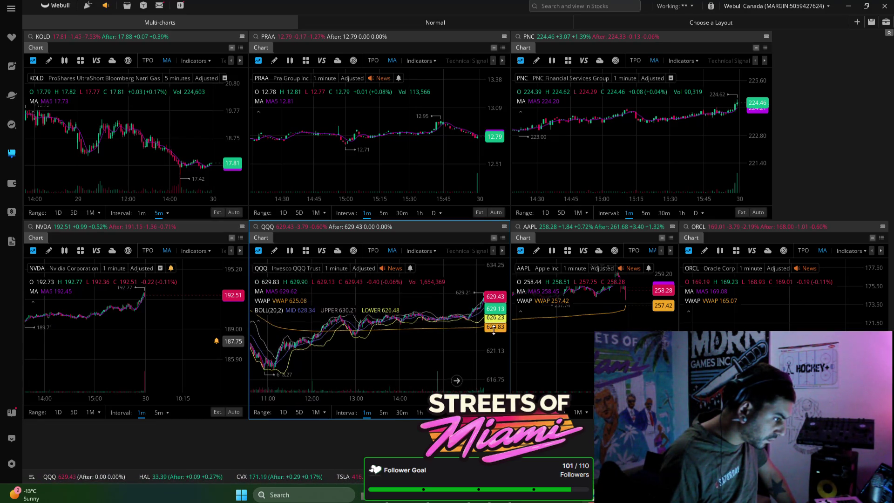
pyautogui.moveTo(453, 340); pyautogui.dragTo(445, 340)
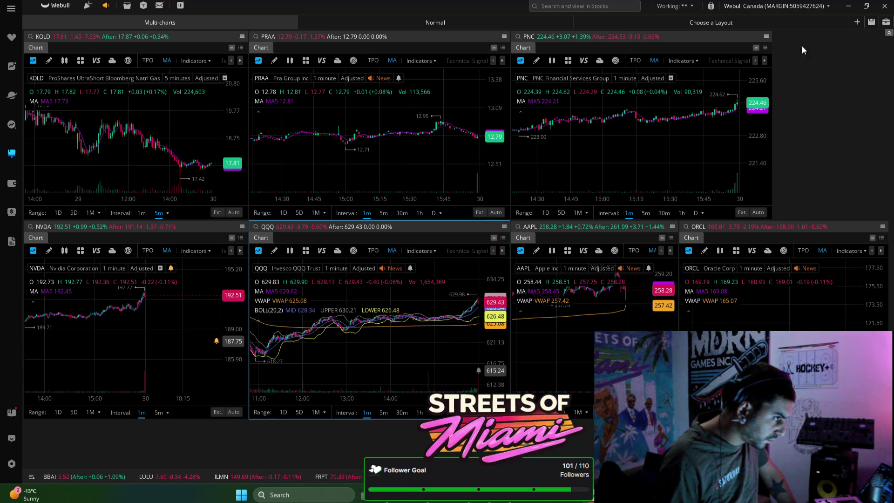
pyautogui.click(883, 6)
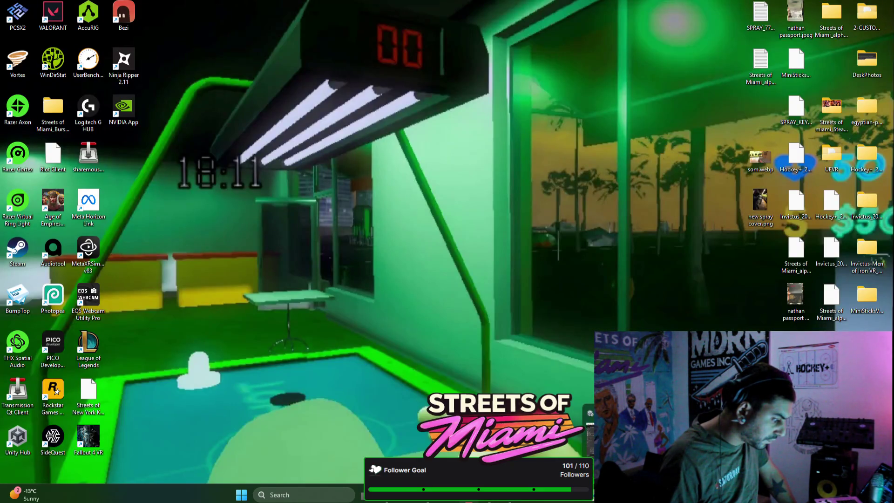
# Return to Brave and look over the Nexus Mods Fallout 4 scopes search results
pyautogui.hotkey('alt', 'Tab')
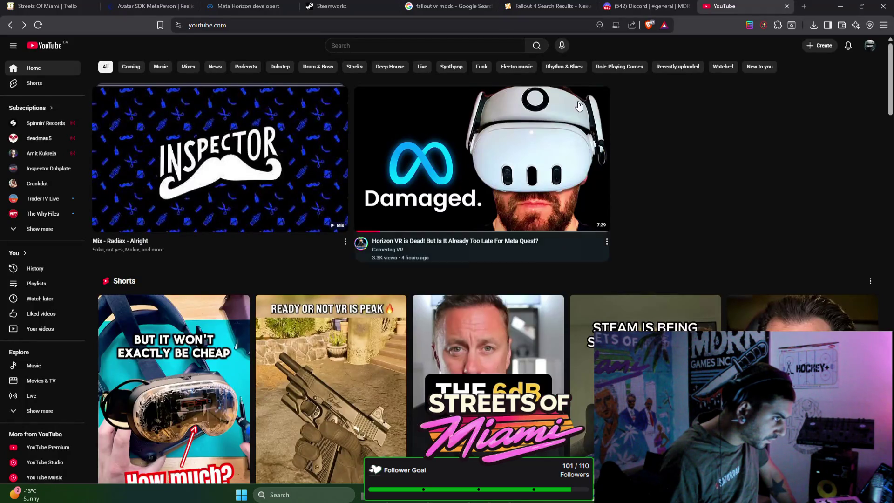
pyautogui.click(554, 7)
pyautogui.scroll(-3, 590, 241)
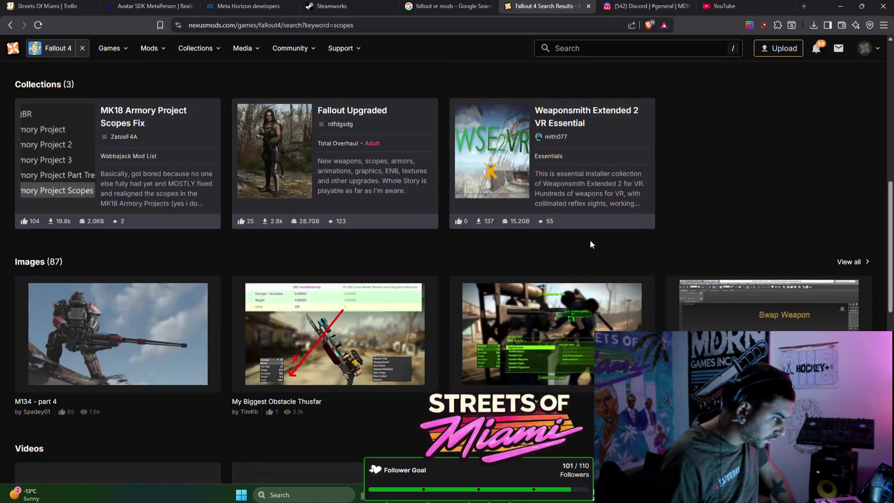
pyautogui.scroll(2, 591, 241)
pyautogui.scroll(3, 590, 241)
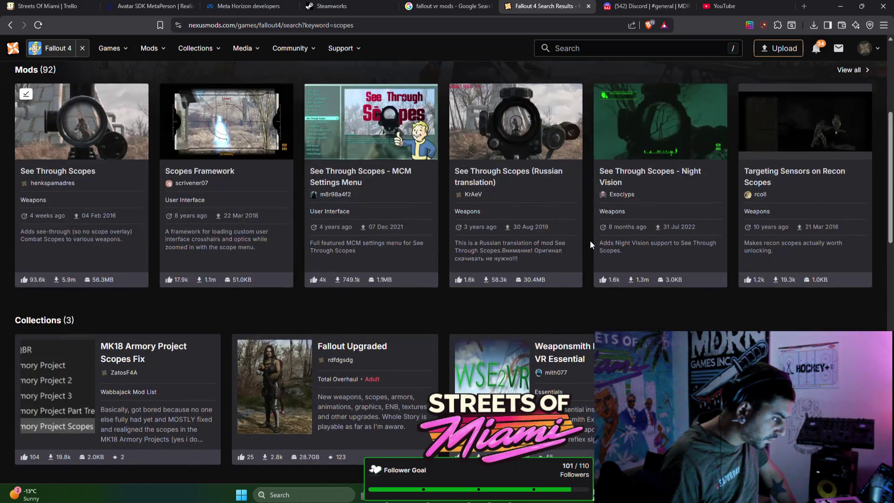
pyautogui.scroll(2, 590, 240)
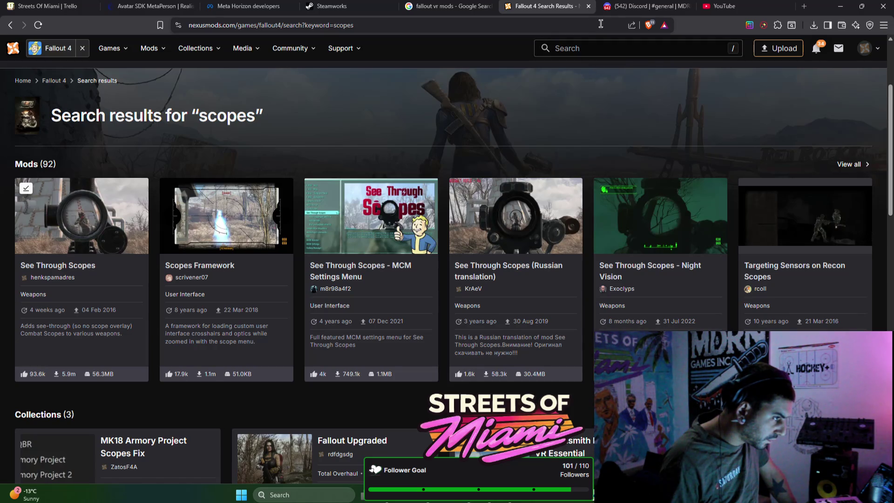
# Close the Nexus Mods results and open the Reddit post 'Fallout 4 VR in 2025'
pyautogui.click(590, 6)
pyautogui.click(464, 9)
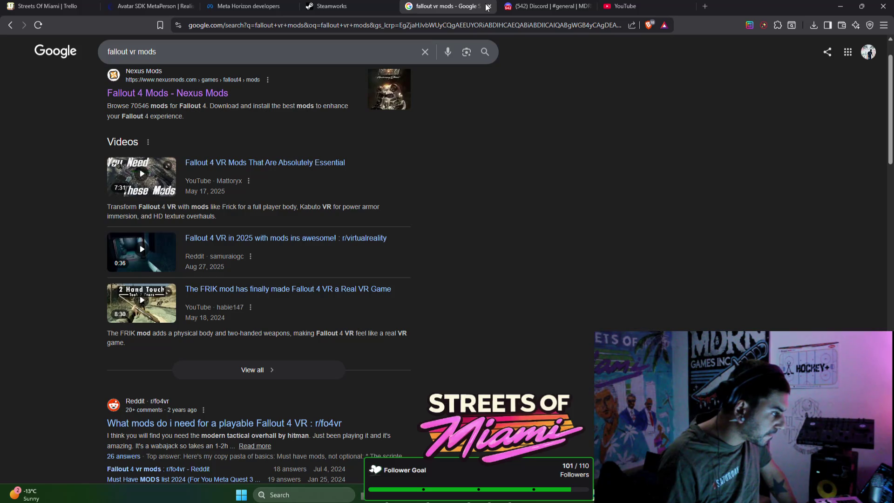
pyautogui.click(144, 256)
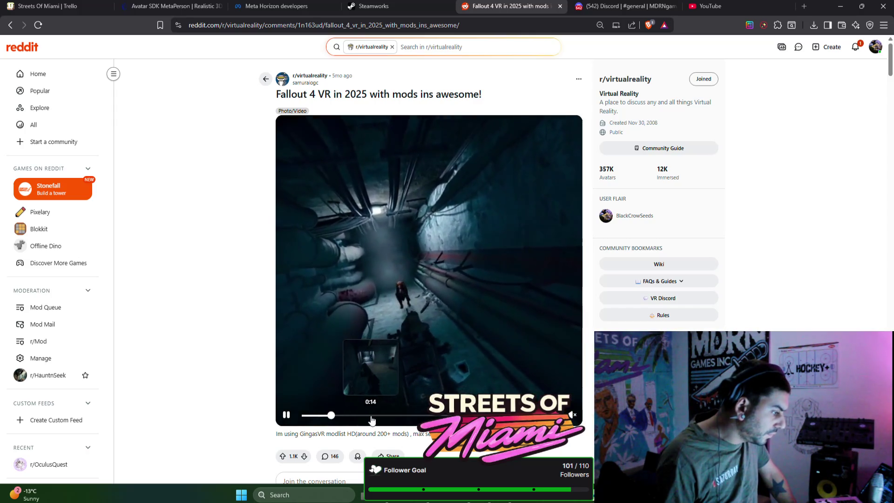
# Skip ahead in the post's video, read through the comments, then check Reddit notifications
pyautogui.click(371, 414)
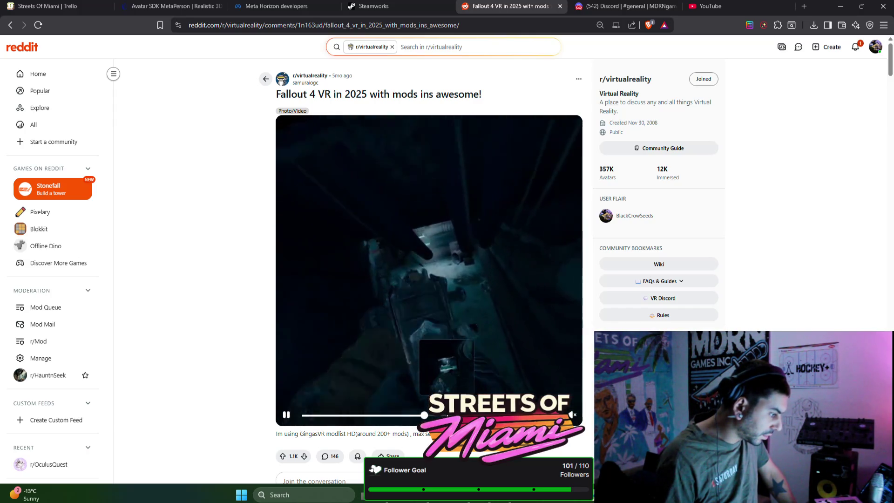
pyautogui.scroll(-2, 418, 419)
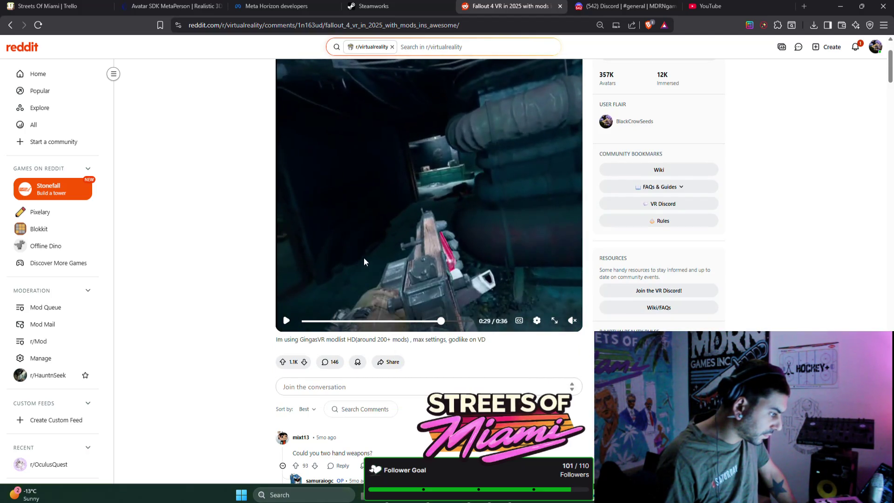
pyautogui.scroll(-2, 364, 258)
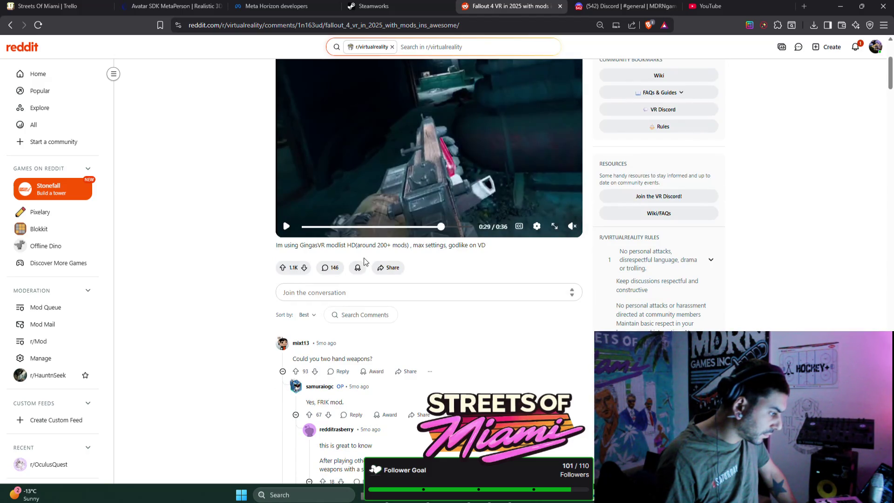
pyautogui.scroll(-1, 364, 258)
pyautogui.scroll(-3, 364, 258)
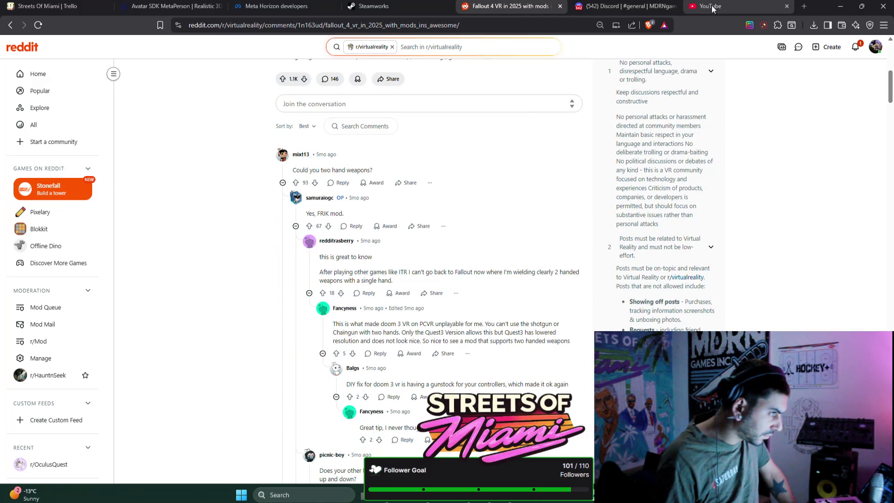
pyautogui.click(857, 50)
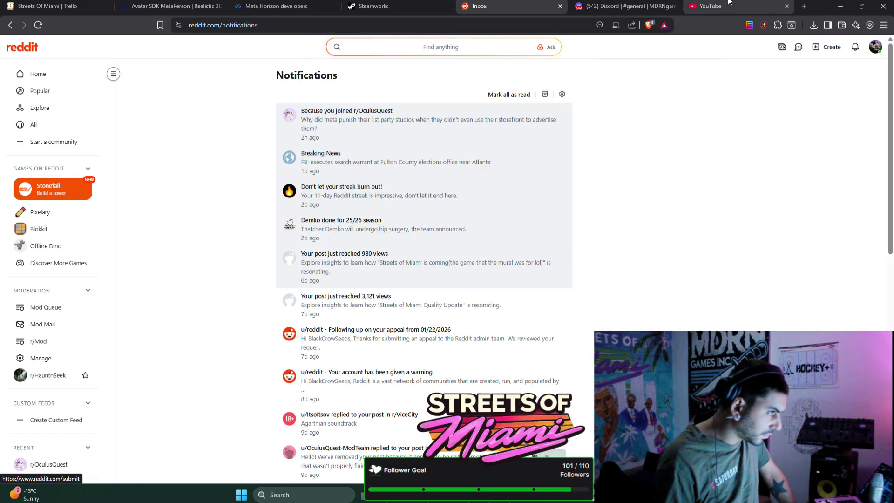
pyautogui.click(803, 7)
# Search Google for 'gingas mod list'
pyautogui.write('gingas mod list')
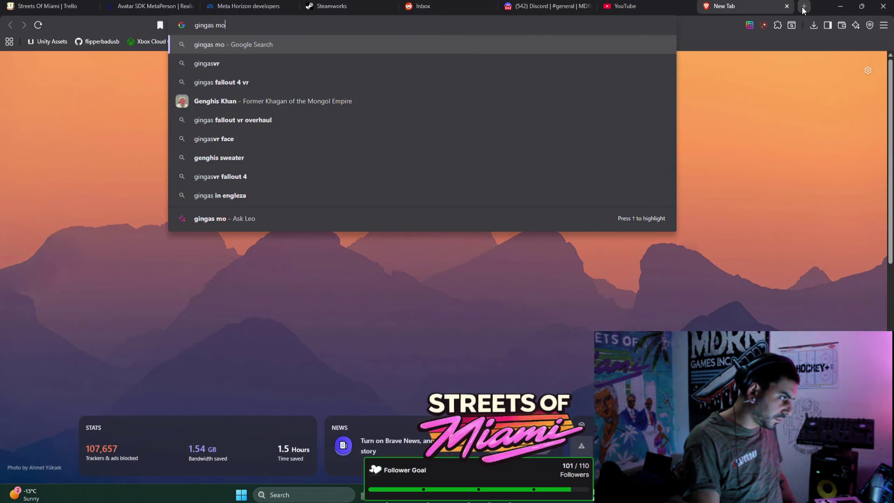
pyautogui.press('Return')
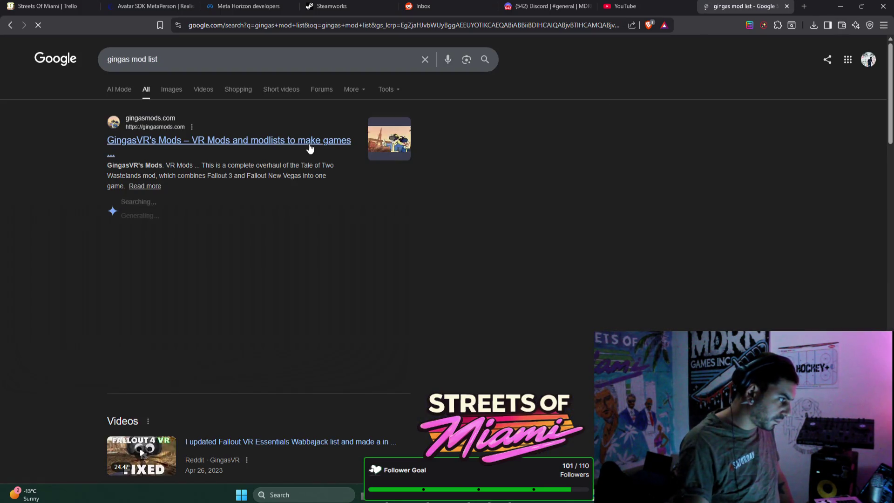
# Open GingasVR's Mods site, go to Wabbajack Modlists, and open Fallout VR Essentials Overhaul
pyautogui.click(273, 145)
pyautogui.scroll(-10, 370, 175)
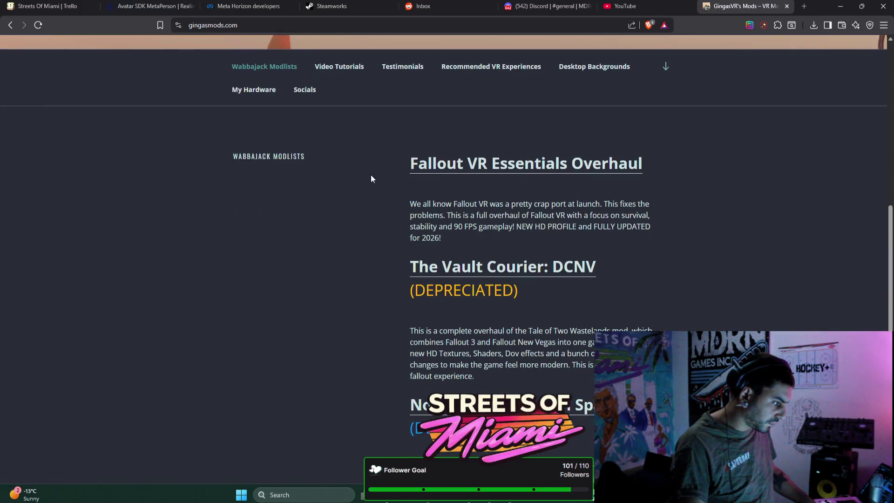
pyautogui.scroll(-5, 589, 178)
pyautogui.scroll(5, 590, 178)
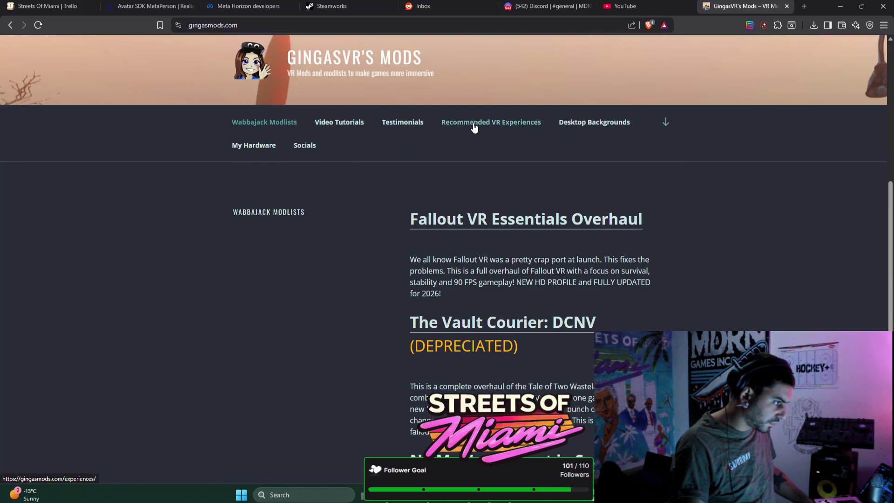
pyautogui.click(234, 125)
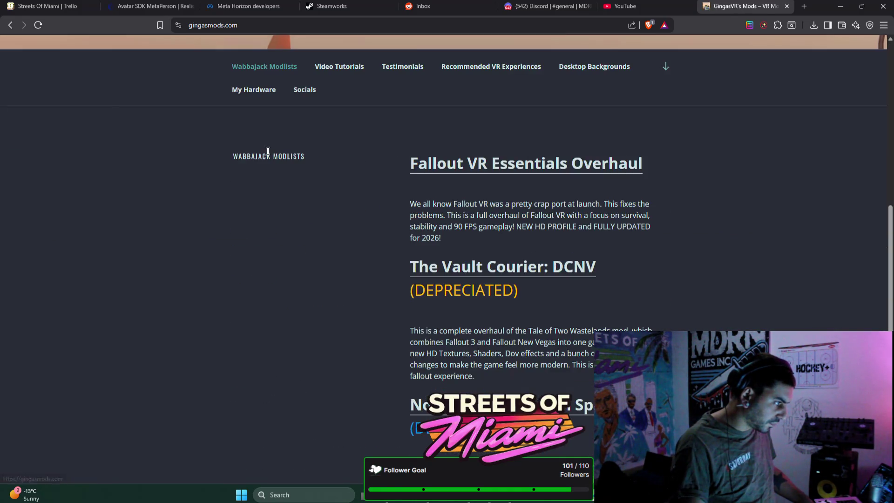
pyautogui.click(533, 164)
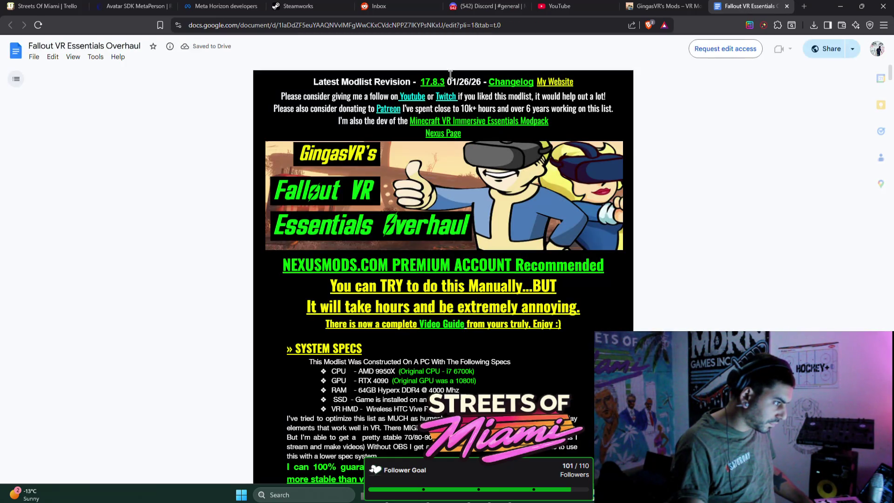
# Read past the Disclaimer, highlighting the torrented-versions warning and step 2 on moving DLC files
pyautogui.scroll(-2, 521, 121)
pyautogui.scroll(-2, 518, 111)
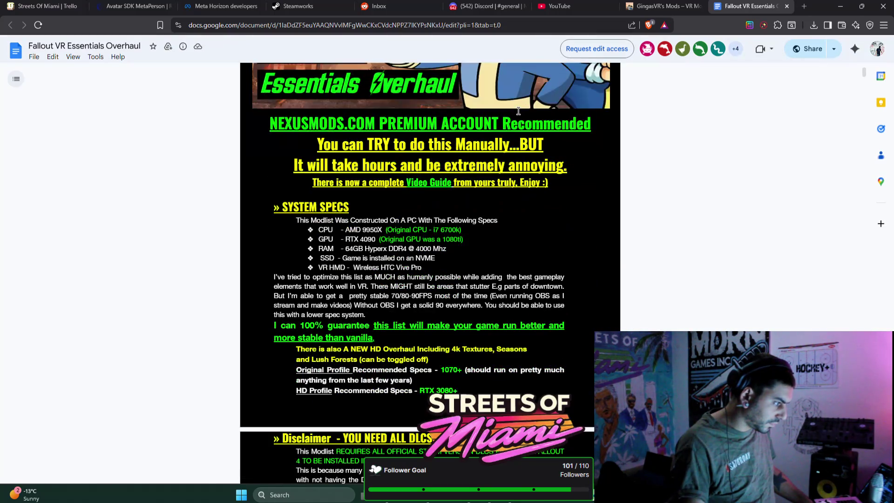
pyautogui.scroll(-2, 518, 111)
pyautogui.scroll(-2, 518, 110)
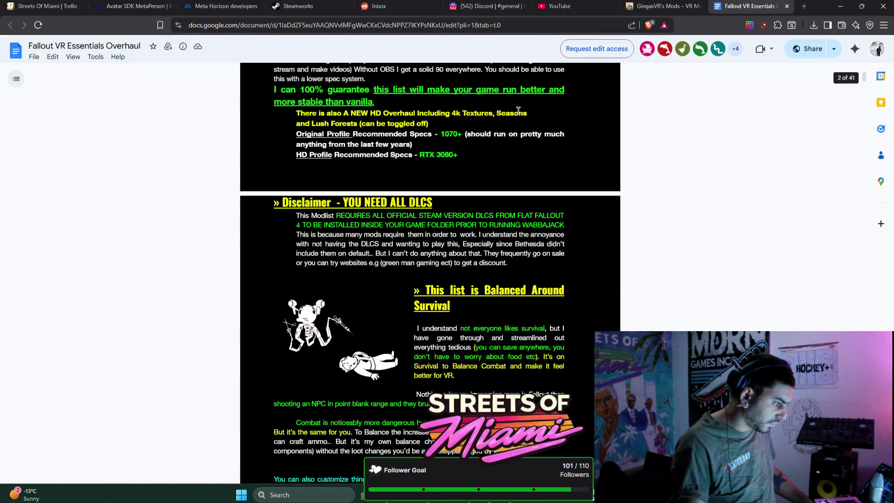
pyautogui.scroll(-1, 518, 111)
pyautogui.scroll(-4, 518, 111)
pyautogui.scroll(-7, 517, 111)
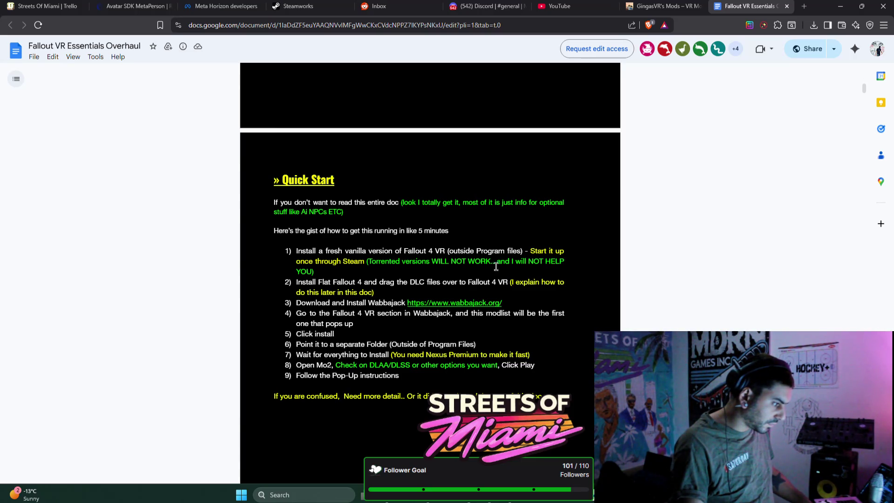
pyautogui.scroll(-1, 371, 271)
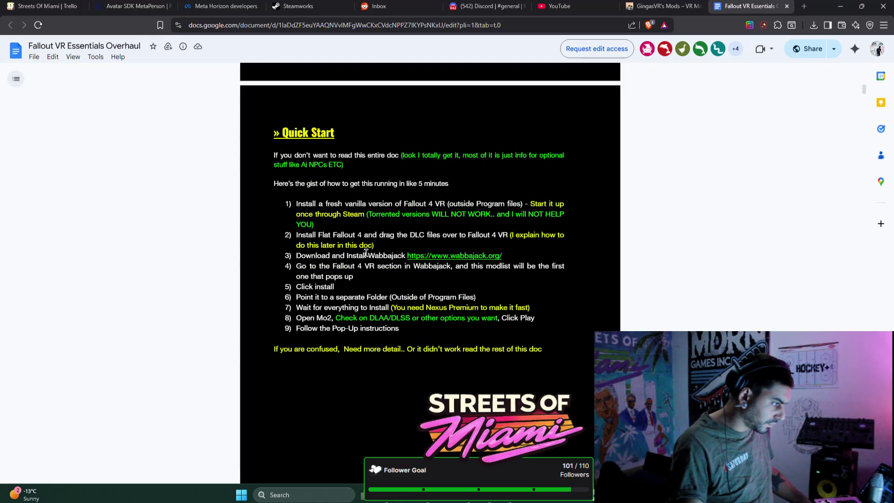
pyautogui.moveTo(511, 214); pyautogui.dragTo(318, 224)
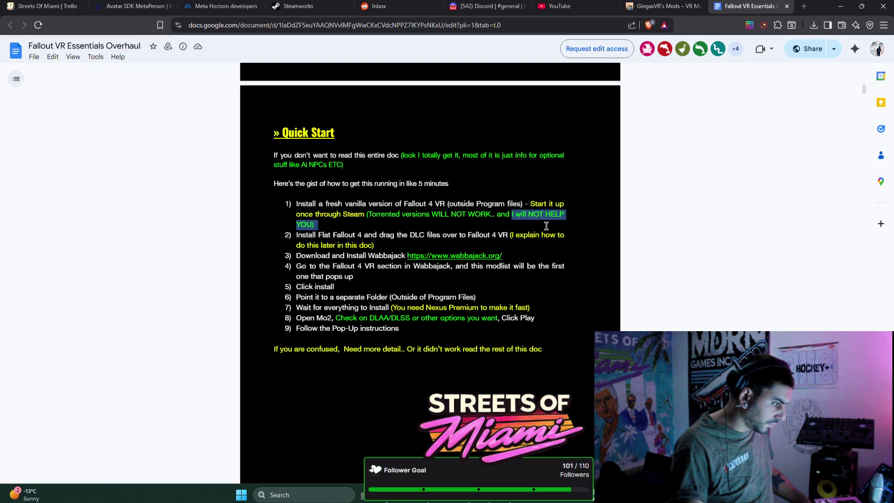
pyautogui.click(321, 232)
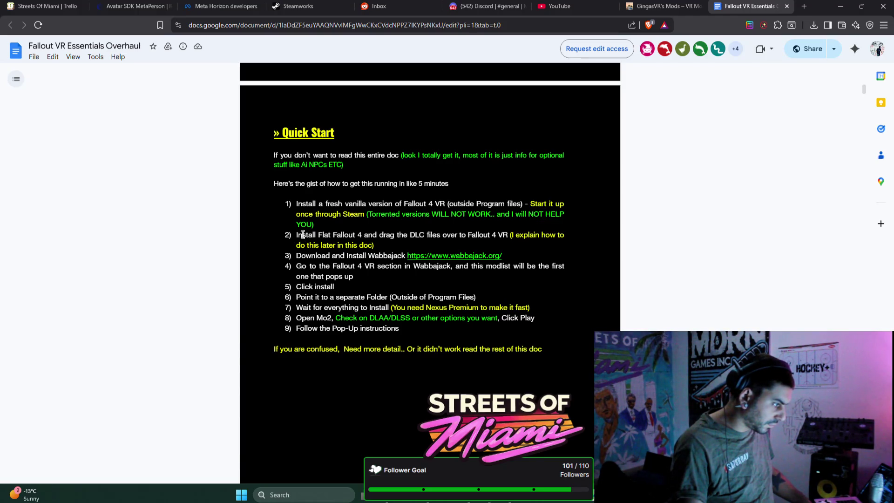
pyautogui.moveTo(303, 234); pyautogui.dragTo(508, 236)
pyautogui.click(374, 249)
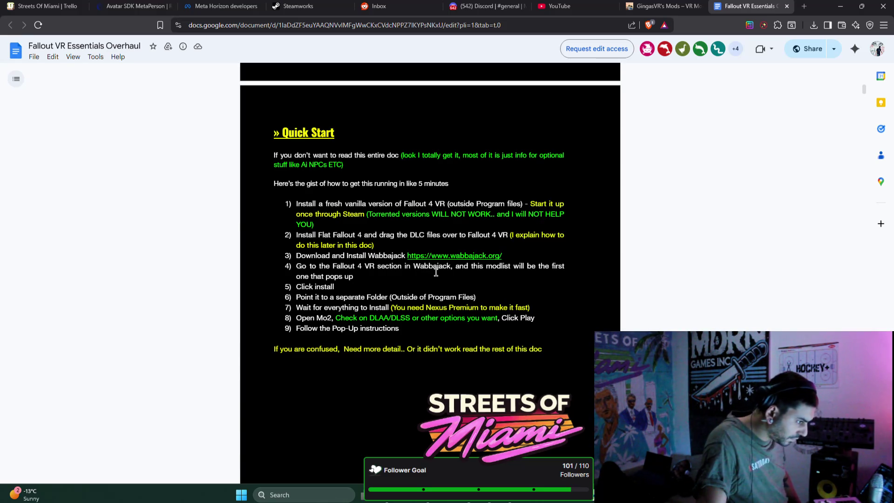
# Read the Quick Start steps, highlighting steps 1, 2, 6, 7 and 8 in turn
pyautogui.scroll(-1, 563, 236)
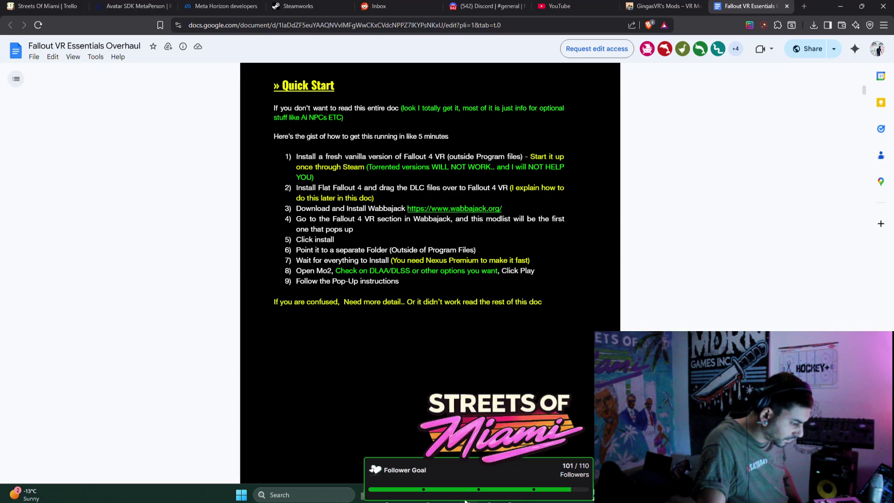
pyautogui.moveTo(465, 501)
pyautogui.moveTo(296, 156); pyautogui.dragTo(471, 156)
pyautogui.click(396, 189)
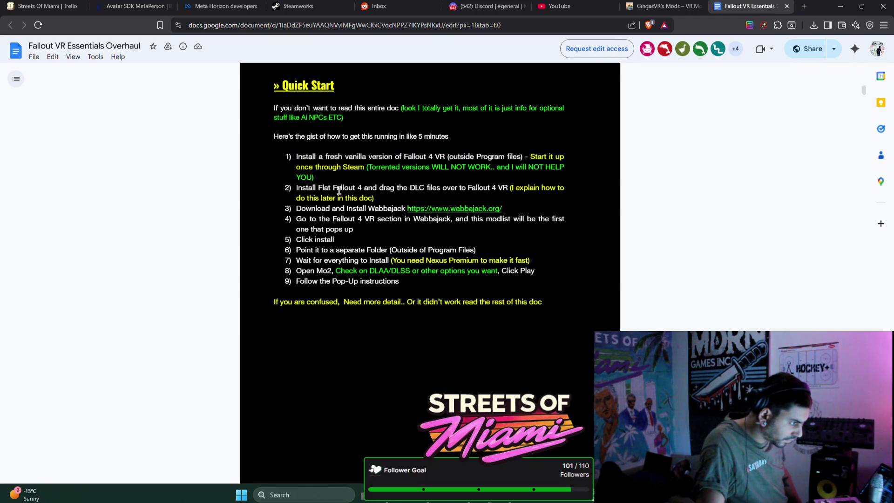
pyautogui.moveTo(318, 188); pyautogui.dragTo(369, 184)
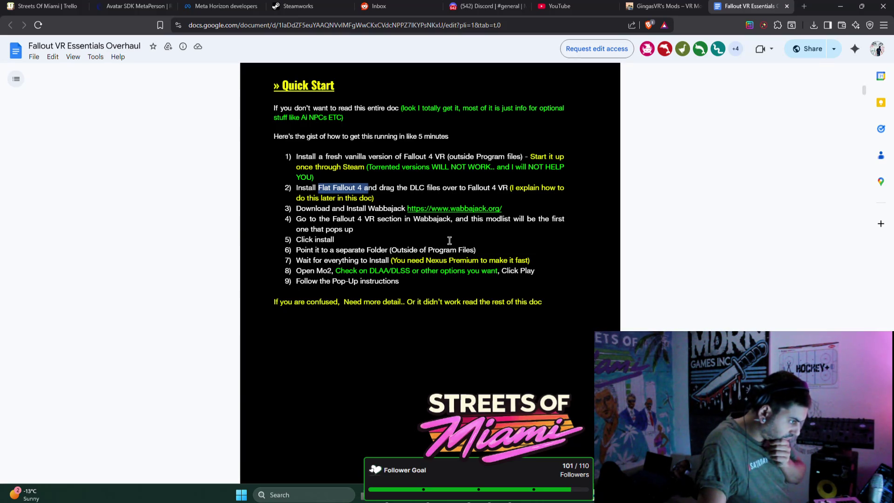
pyautogui.moveTo(296, 250); pyautogui.dragTo(476, 250)
pyautogui.click(473, 252)
pyautogui.moveTo(297, 260); pyautogui.dragTo(530, 260)
pyautogui.click(530, 259)
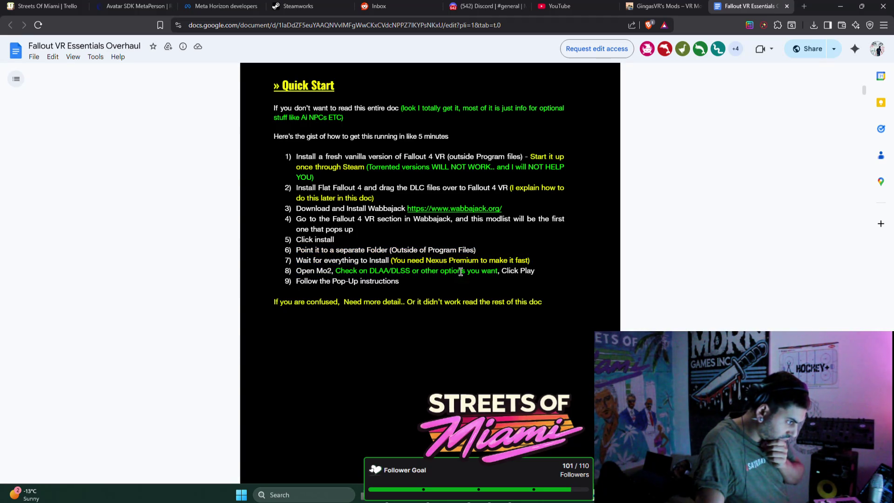
pyautogui.moveTo(295, 271); pyautogui.dragTo(544, 271)
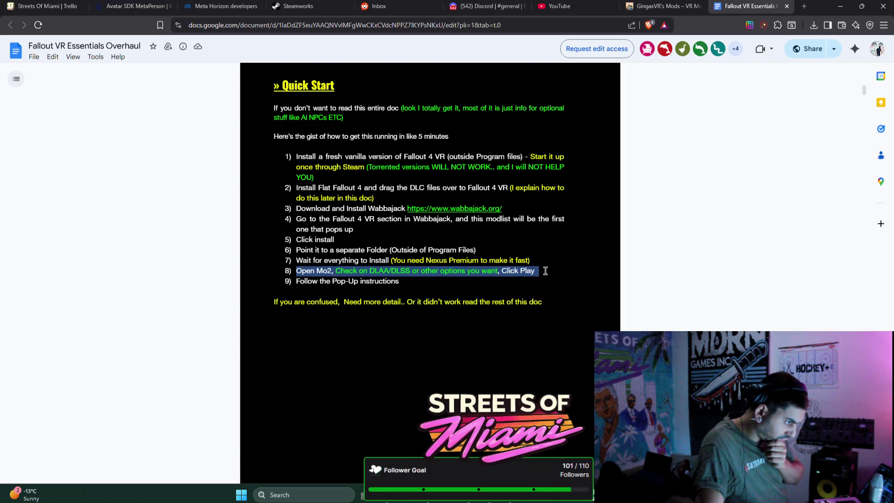
# Scroll the guide down to the SETTING UP YOUR SYSTEM section
pyautogui.scroll(-5, 545, 271)
pyautogui.scroll(-9, 546, 271)
pyautogui.scroll(-3, 546, 270)
pyautogui.scroll(-3, 546, 271)
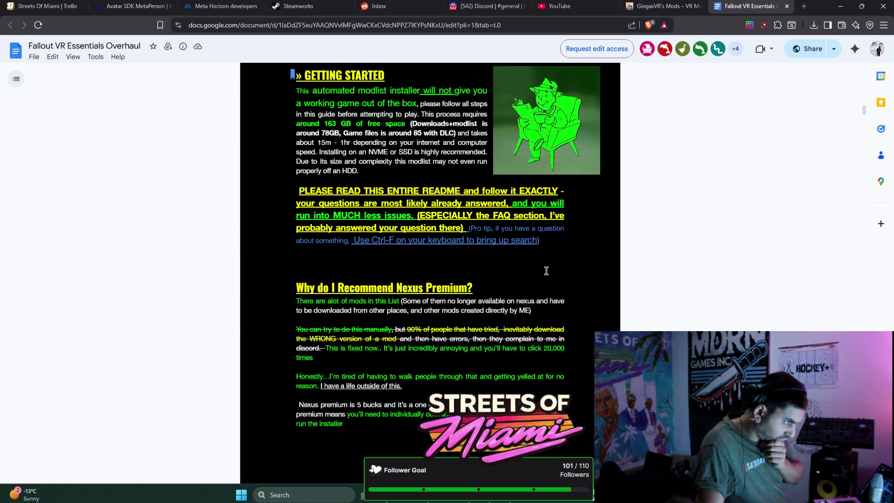
pyautogui.scroll(-1, 546, 270)
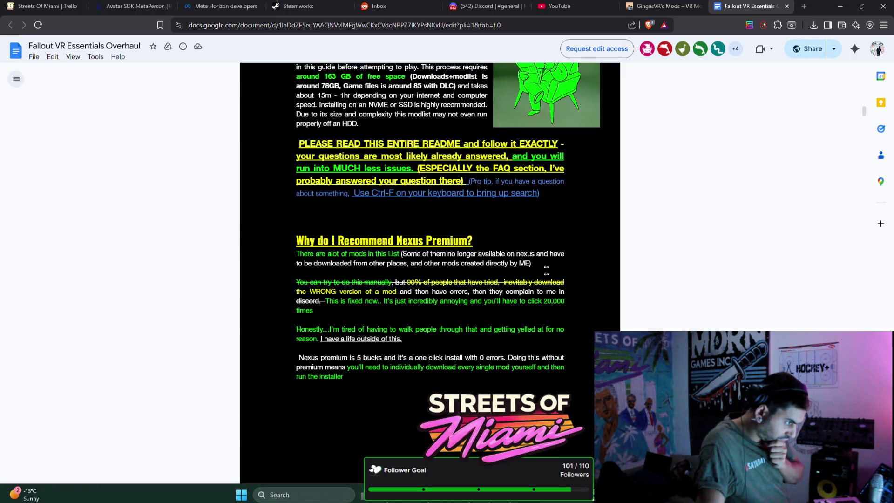
pyautogui.scroll(-6, 545, 270)
pyautogui.scroll(3, 548, 269)
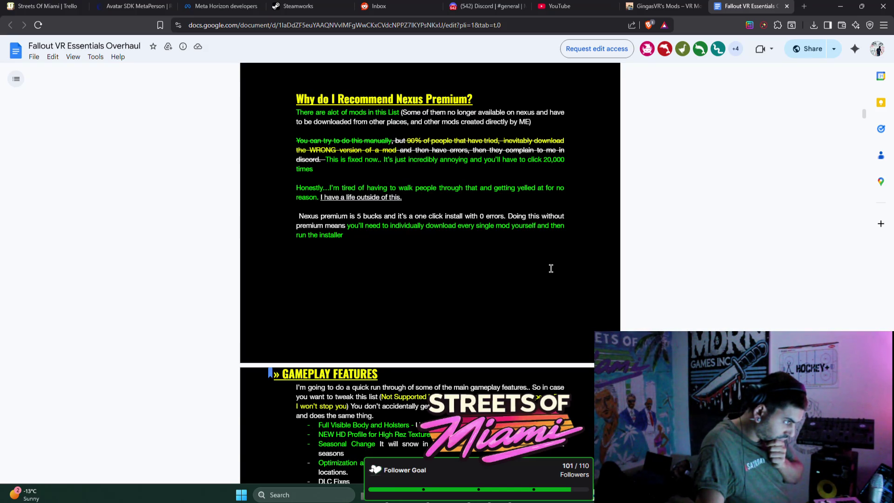
pyautogui.scroll(-3, 551, 268)
pyautogui.scroll(-2, 552, 268)
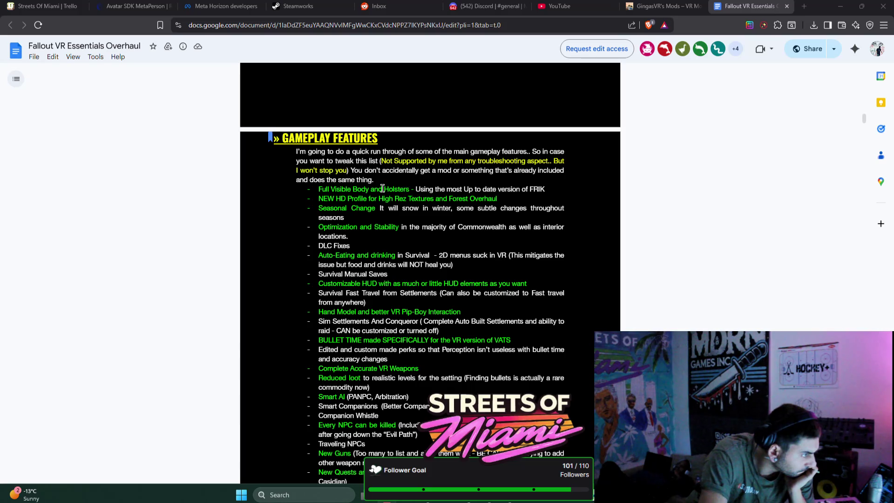
pyautogui.scroll(-9, 411, 195)
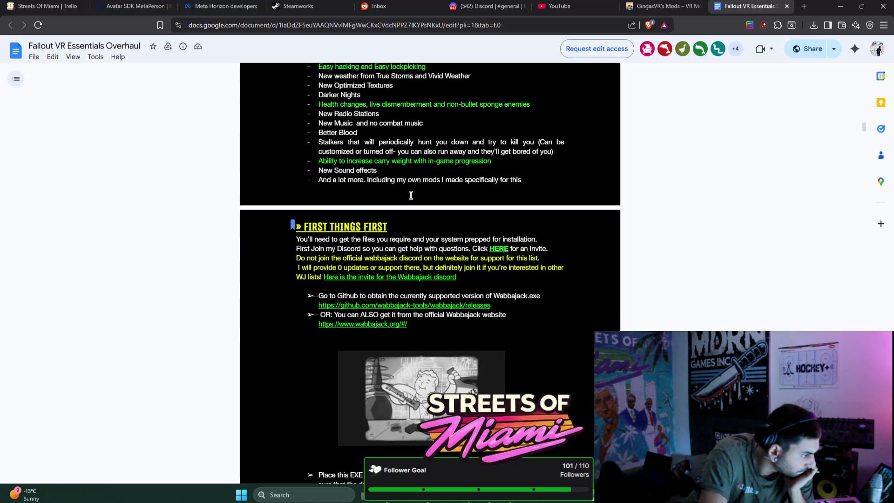
pyautogui.scroll(-5, 410, 195)
pyautogui.scroll(-4, 411, 195)
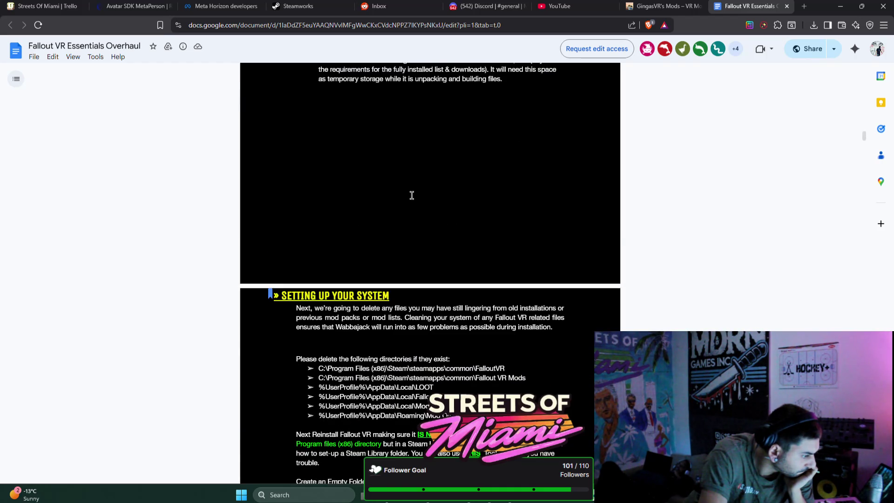
pyautogui.scroll(-1, 412, 195)
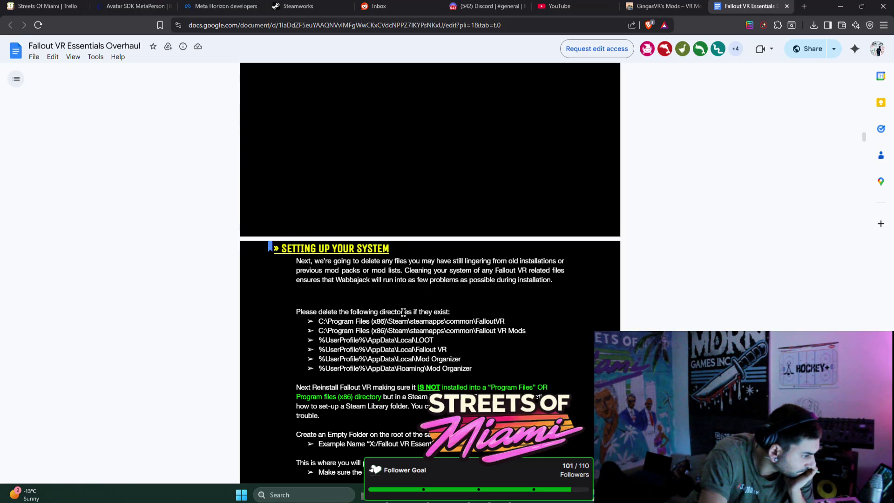
# Highlight the list of directories to delete, then bring the Steam library window onto this screen
pyautogui.moveTo(296, 311)
pyautogui.mouseDown()
pyautogui.moveTo(394, 309)
pyautogui.moveTo(468, 353)
pyautogui.mouseUp()
pyautogui.scroll(-1, 510, 353)
pyautogui.moveTo(296, 341); pyautogui.dragTo(468, 340)
pyautogui.scroll(-1, 516, 331)
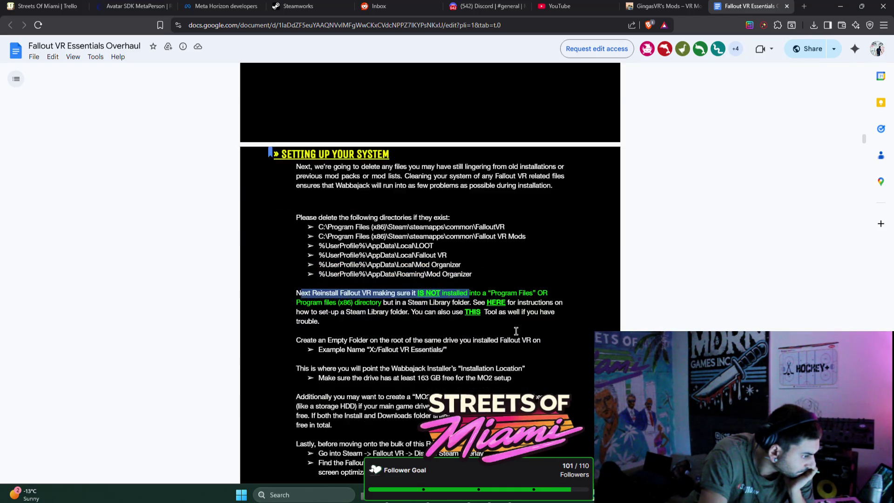
pyautogui.scroll(-4, 515, 330)
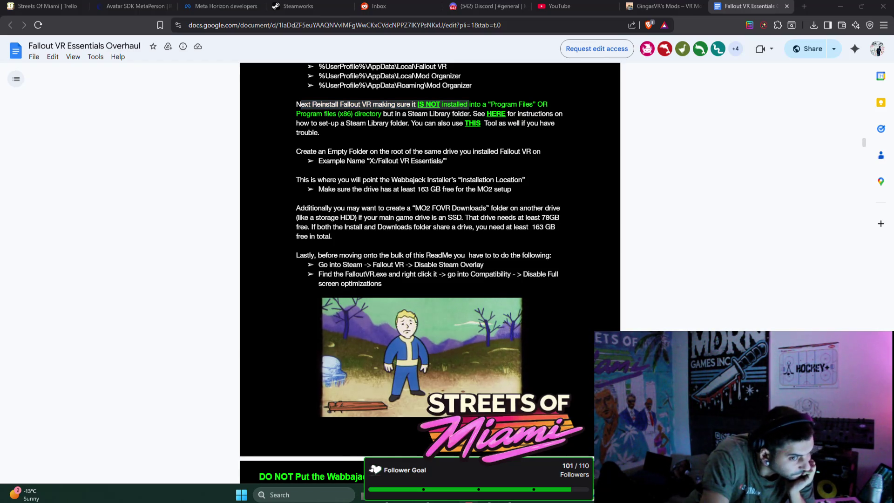
pyautogui.moveTo(893, 61)
pyautogui.mouseDown()
pyautogui.moveTo(699, 62)
pyautogui.moveTo(672, 38)
pyautogui.moveTo(685, 83)
pyautogui.moveTo(713, 62)
pyautogui.moveTo(757, 59)
pyautogui.mouseUp()
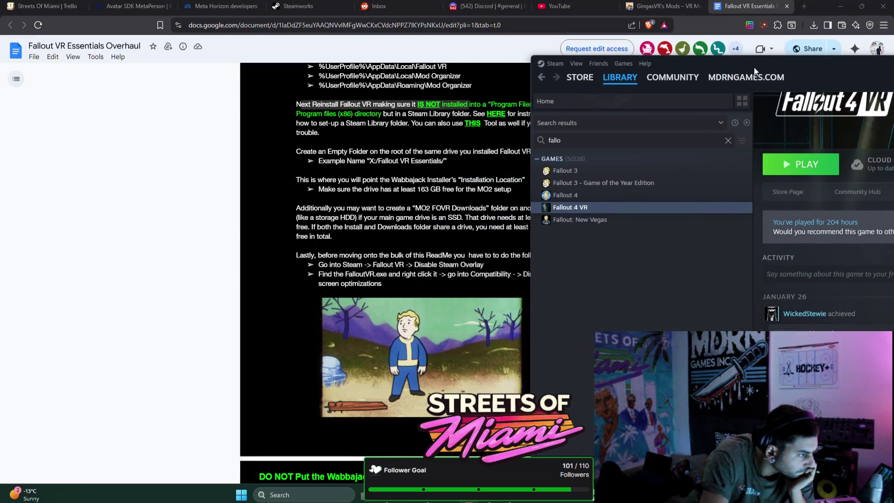
# Open Properties for Fallout 4 VR from the Steam library and move the window into view
pyautogui.rightClick(596, 205)
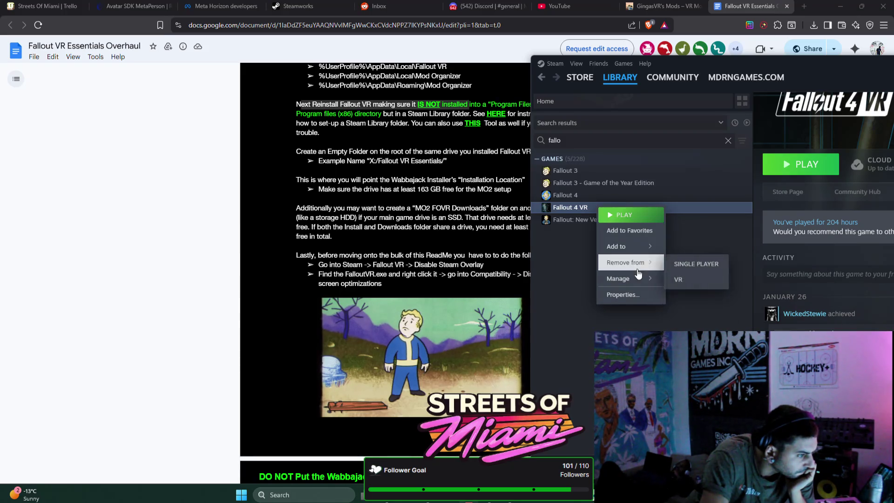
pyautogui.moveTo(638, 278)
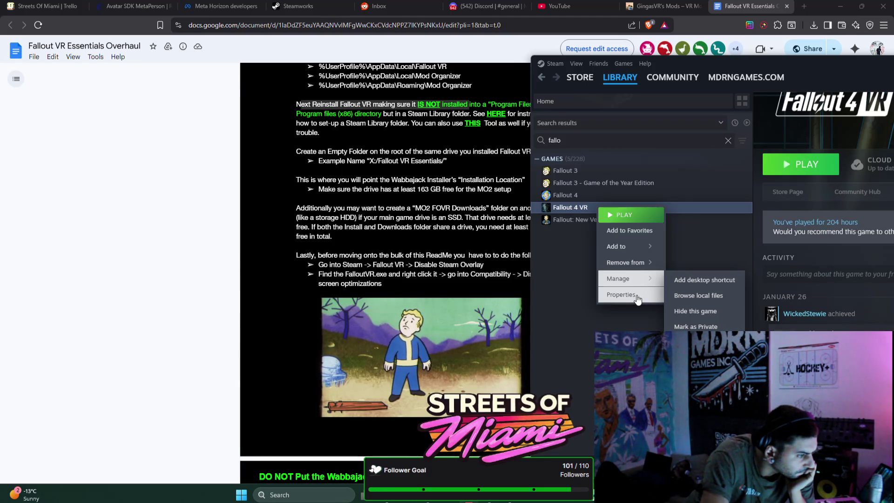
pyautogui.click(636, 295)
pyautogui.moveTo(600, 129)
pyautogui.mouseDown()
pyautogui.moveTo(644, 110)
pyautogui.moveTo(570, 69)
pyautogui.mouseUp()
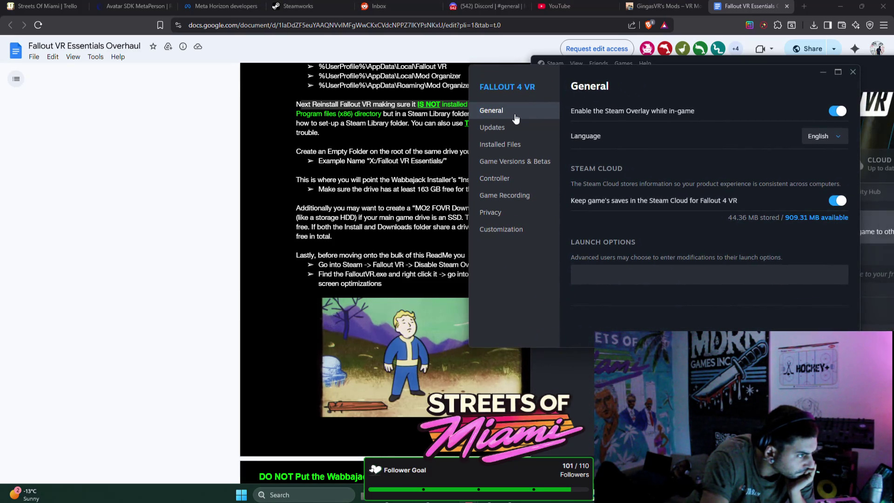
# Browse the Updates, Installed Files, Controller, Game Recording, Privacy and Customization pages
pyautogui.click(491, 127)
pyautogui.click(498, 144)
pyautogui.click(501, 181)
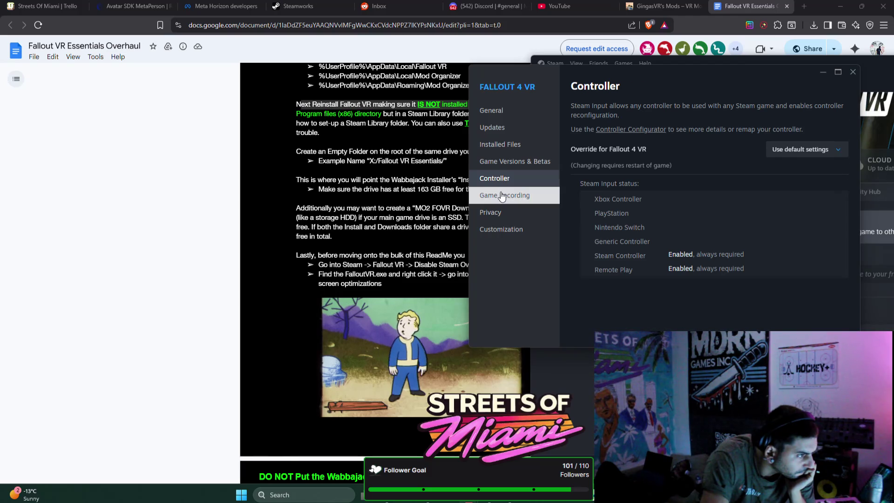
pyautogui.click(501, 196)
pyautogui.click(501, 212)
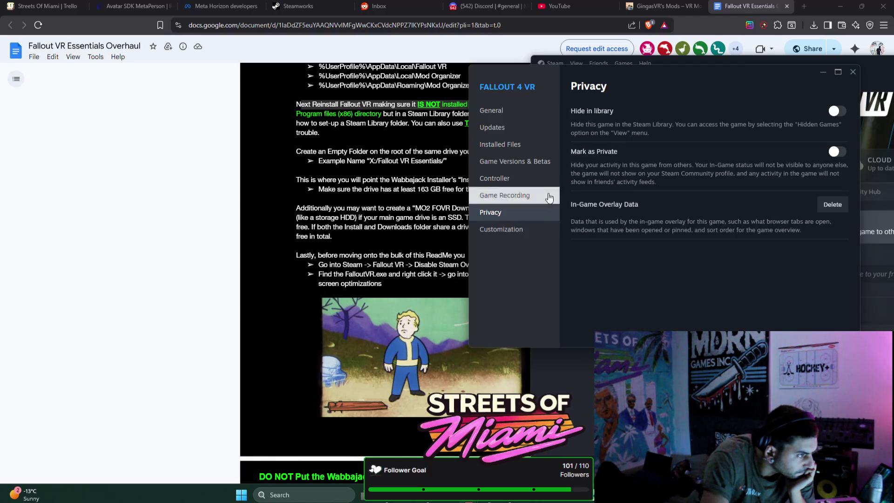
pyautogui.click(501, 230)
pyautogui.scroll(-3, 607, 240)
pyautogui.scroll(-3, 608, 239)
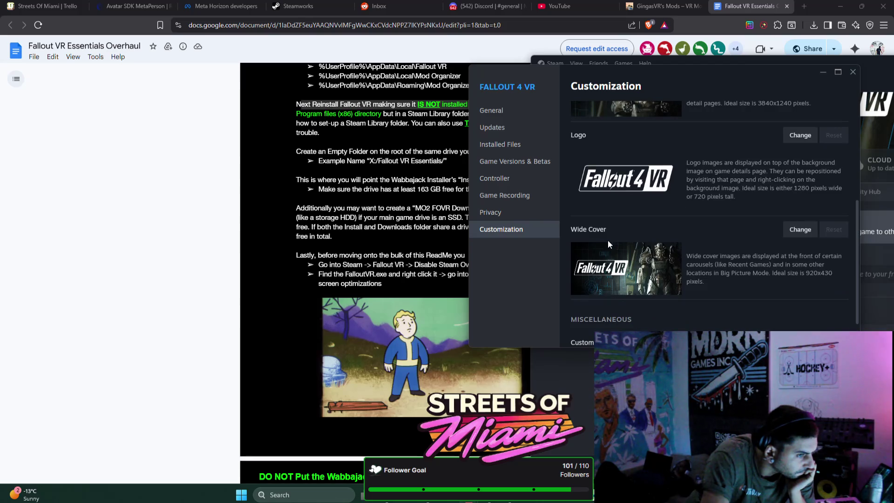
pyautogui.scroll(6, 607, 239)
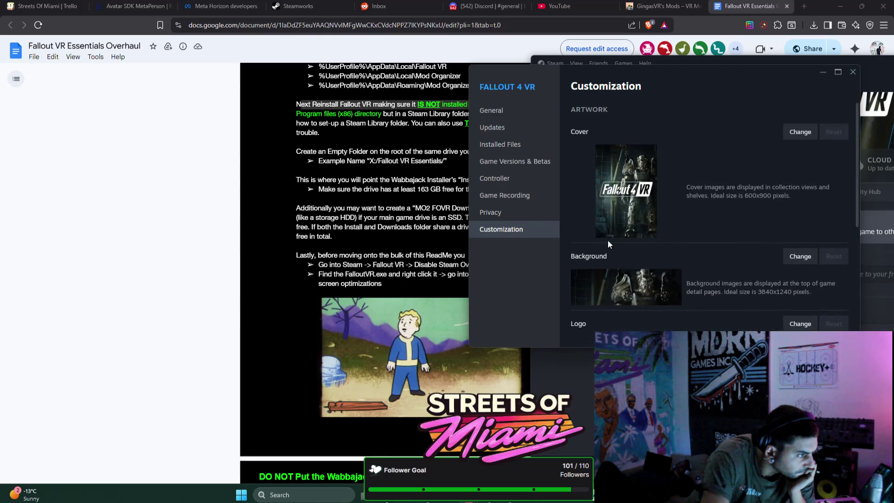
# Recheck Betas and install size, return to General with the overlay setting, and close Properties
pyautogui.click(531, 212)
pyautogui.click(530, 196)
pyautogui.click(531, 177)
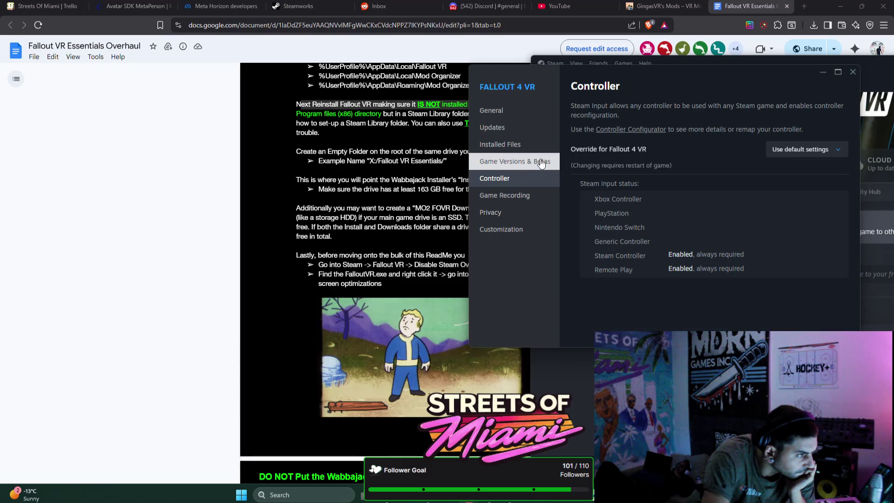
pyautogui.click(541, 161)
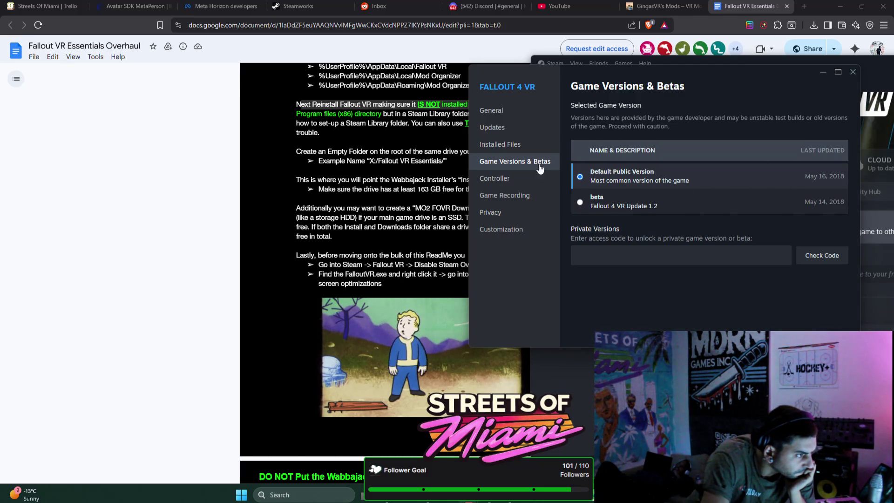
pyautogui.click(498, 150)
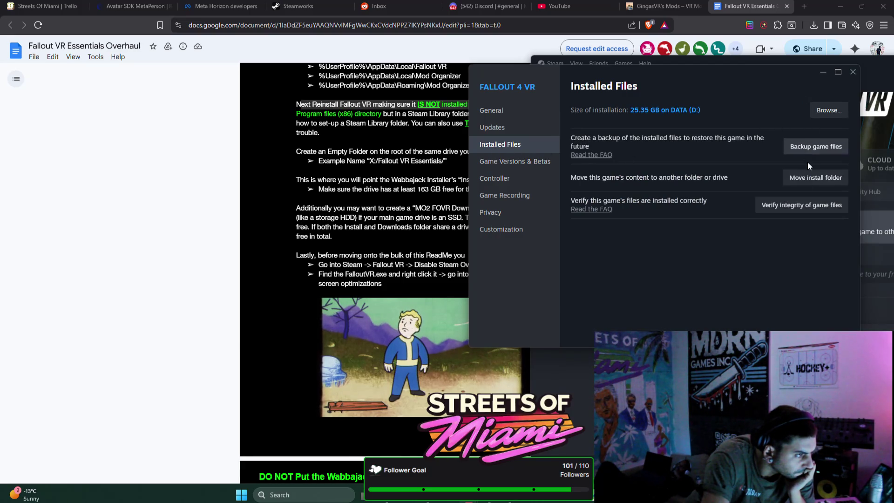
pyautogui.click(491, 110)
pyautogui.click(507, 131)
pyautogui.click(508, 116)
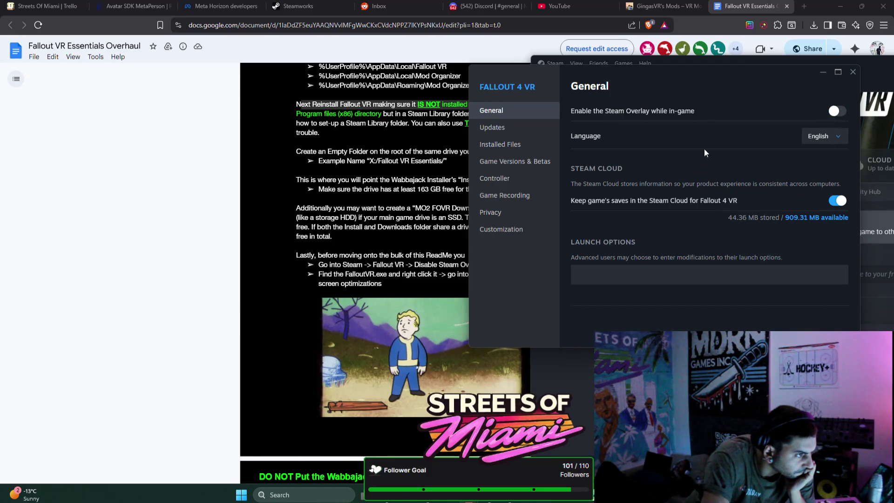
pyautogui.click(854, 74)
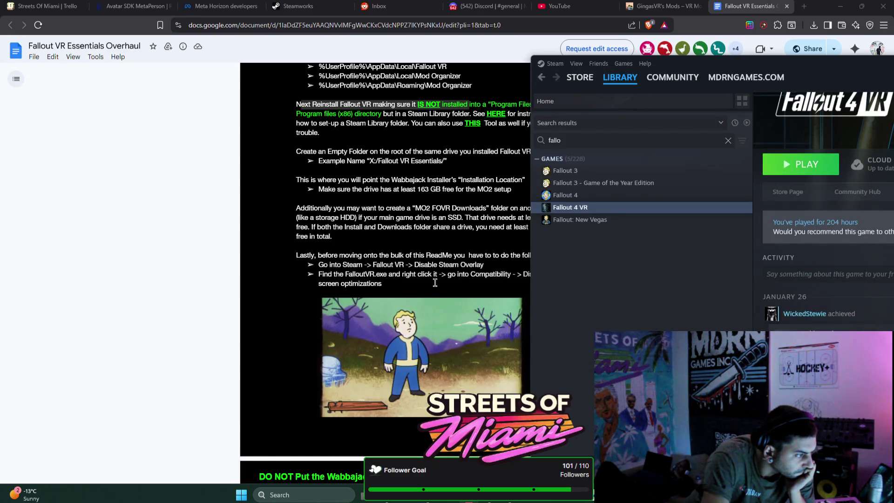
# Read the guide's FalloutVR.exe 'disable full screen optimizations' step, then minimize the browser
pyautogui.click(454, 228)
pyautogui.scroll(-1, 455, 228)
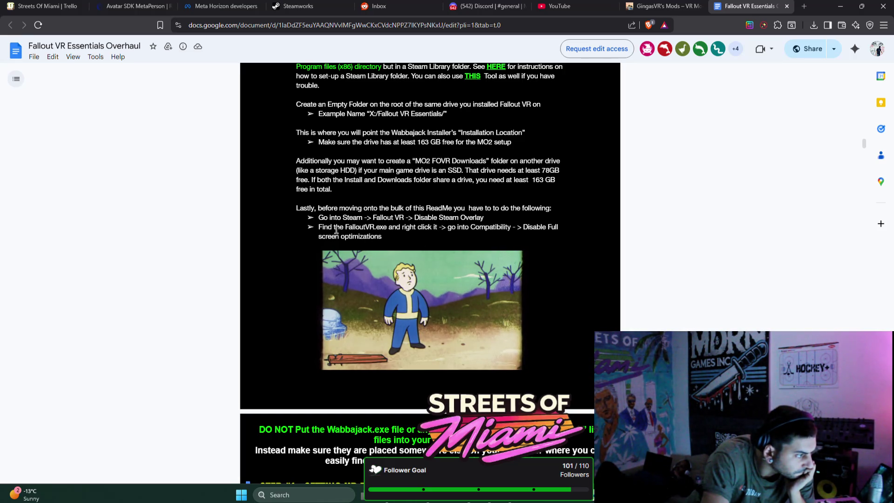
pyautogui.moveTo(319, 227)
pyautogui.mouseDown()
pyautogui.moveTo(564, 228)
pyautogui.moveTo(566, 236)
pyautogui.mouseUp()
pyautogui.click(393, 227)
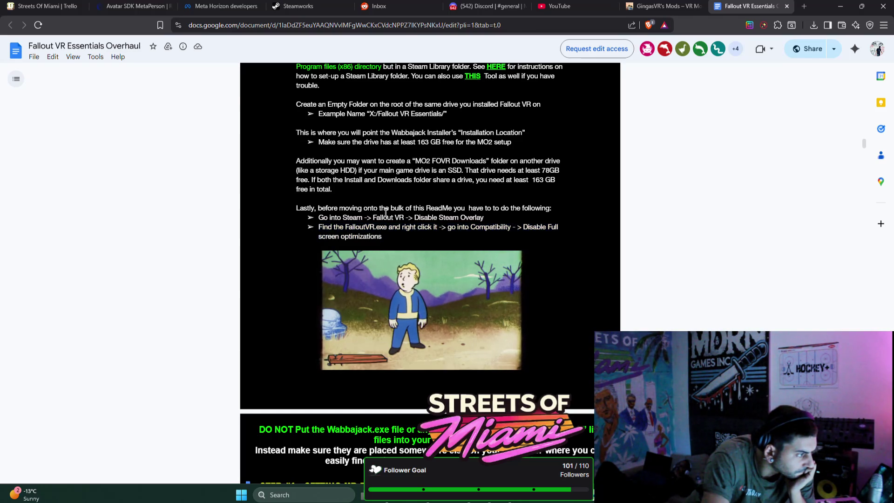
pyautogui.moveTo(320, 213); pyautogui.dragTo(496, 208)
pyautogui.click(400, 227)
pyautogui.moveTo(315, 228); pyautogui.dragTo(512, 228)
pyautogui.click(449, 229)
pyautogui.moveTo(442, 228)
pyautogui.mouseDown()
pyautogui.moveTo(489, 228)
pyautogui.moveTo(387, 237)
pyautogui.mouseUp()
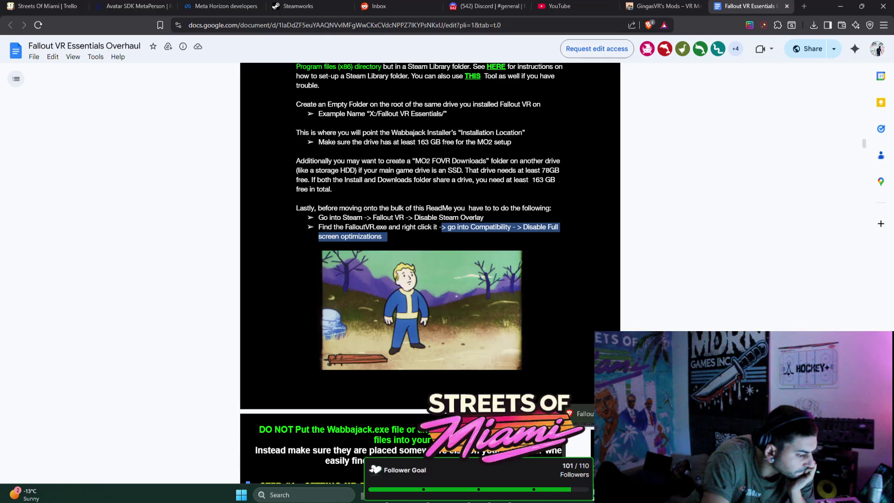
pyautogui.click(836, 11)
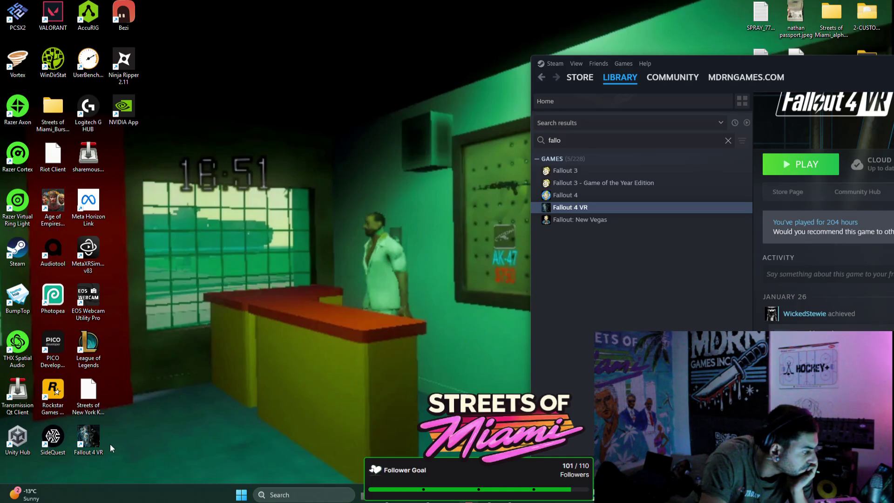
# Inspect the Fallout 4 VR shortcut's properties and advanced attributes, finding a 222-byte Internet Shortcut
pyautogui.rightClick(96, 429)
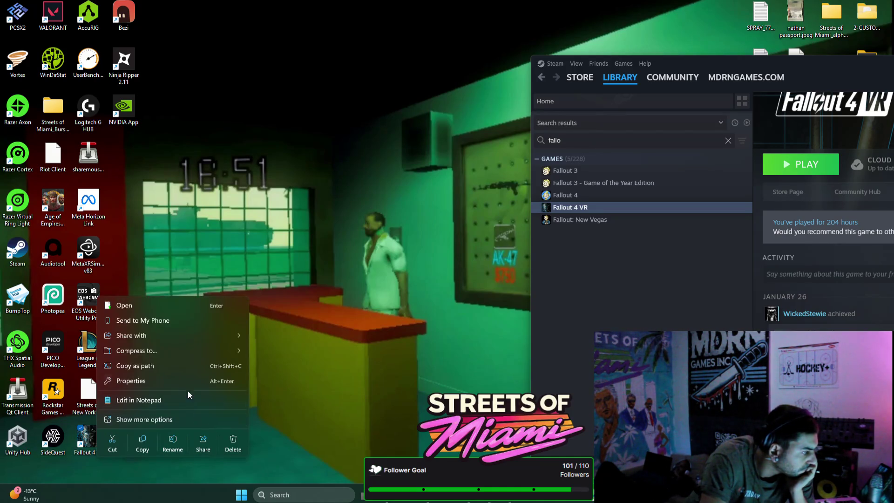
pyautogui.click(165, 383)
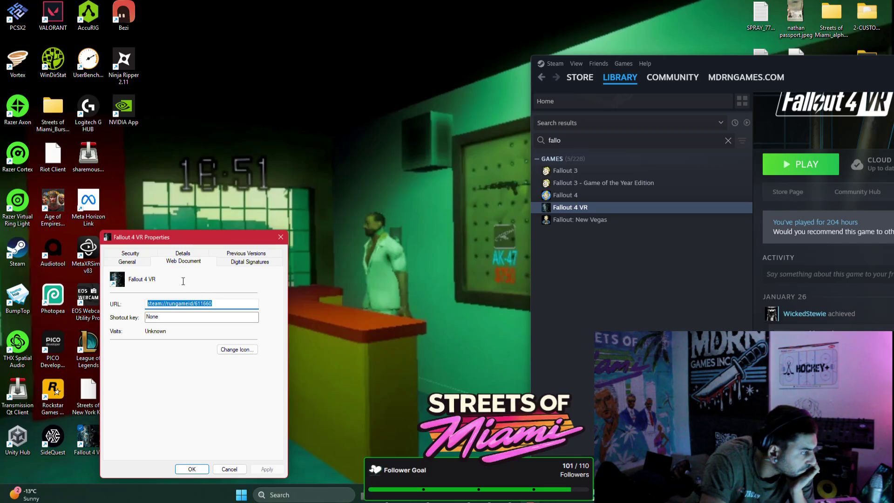
pyautogui.click(248, 262)
pyautogui.click(200, 262)
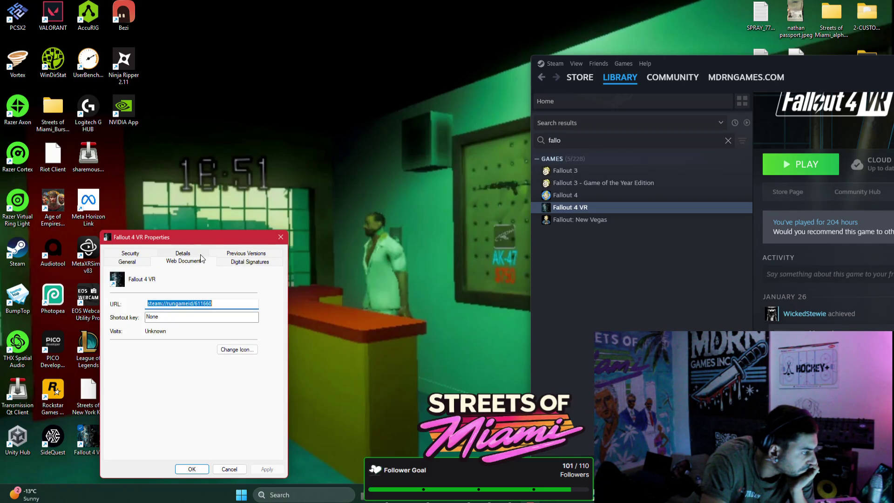
pyautogui.click(145, 263)
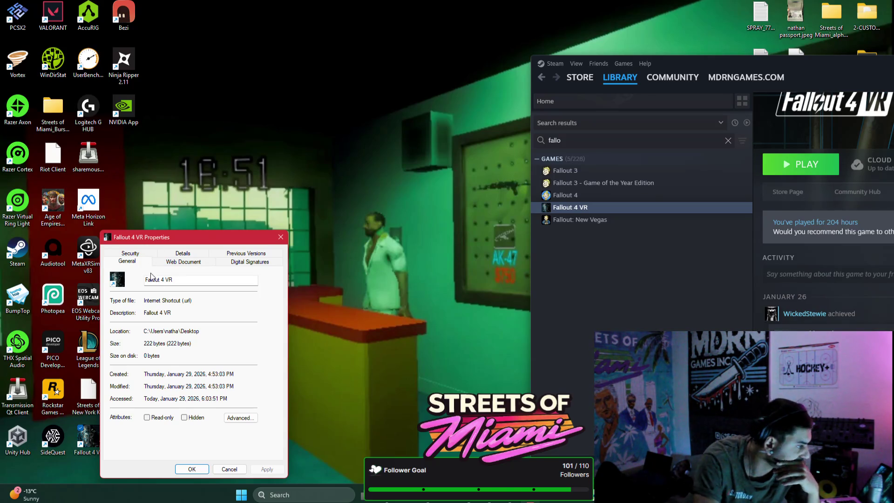
pyautogui.click(233, 419)
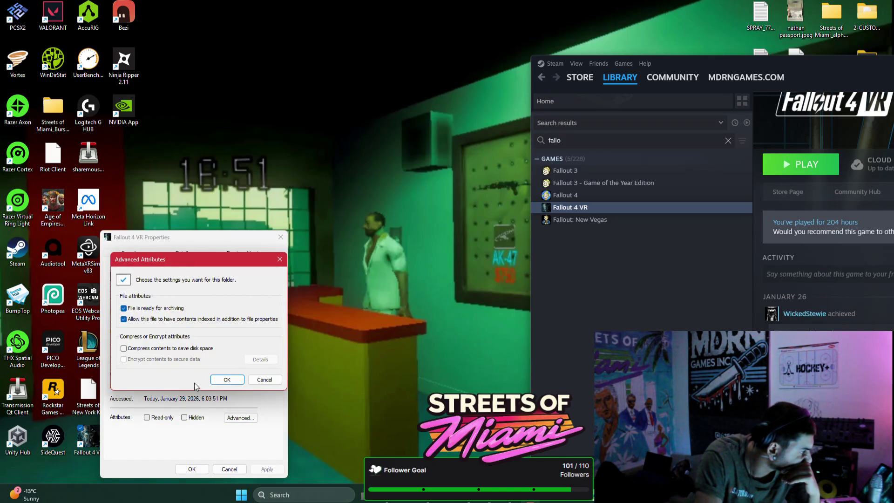
pyautogui.click(264, 380)
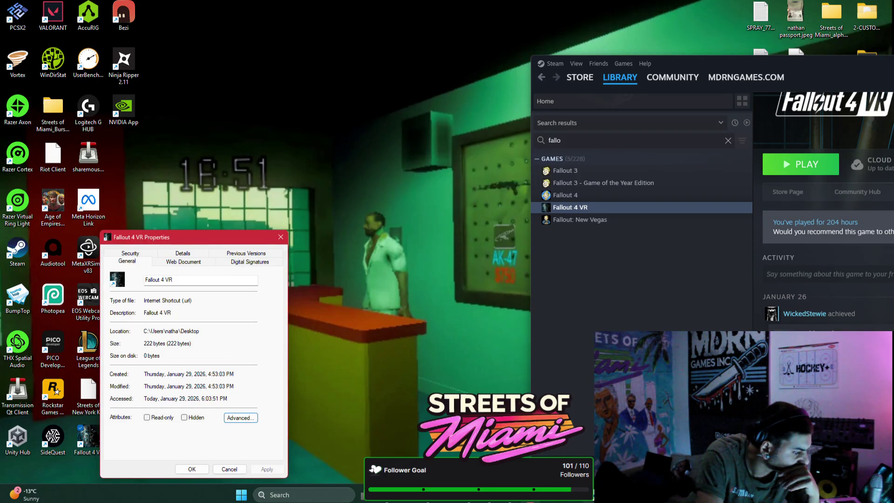
pyautogui.hotkey('alt', 'Tab')
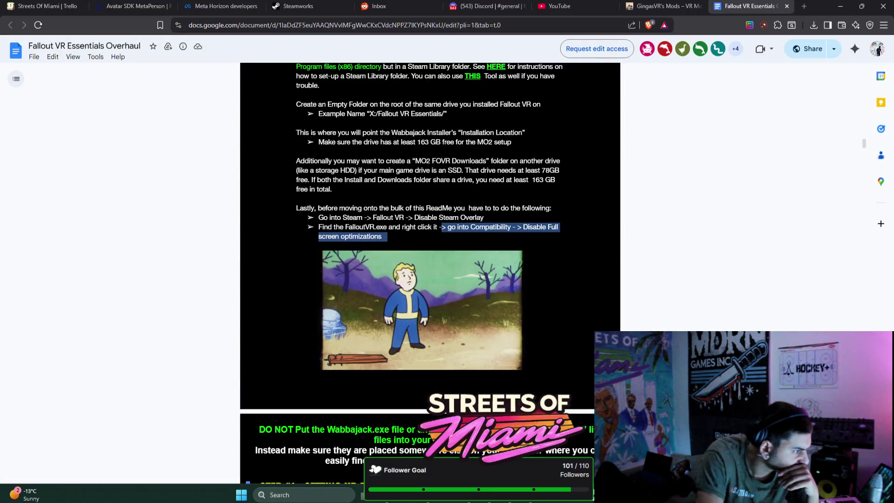
# Highlight the FalloutVR.exe compatibility instruction, hide the guide, and cycle the shortcut's property tabs
pyautogui.click(425, 227)
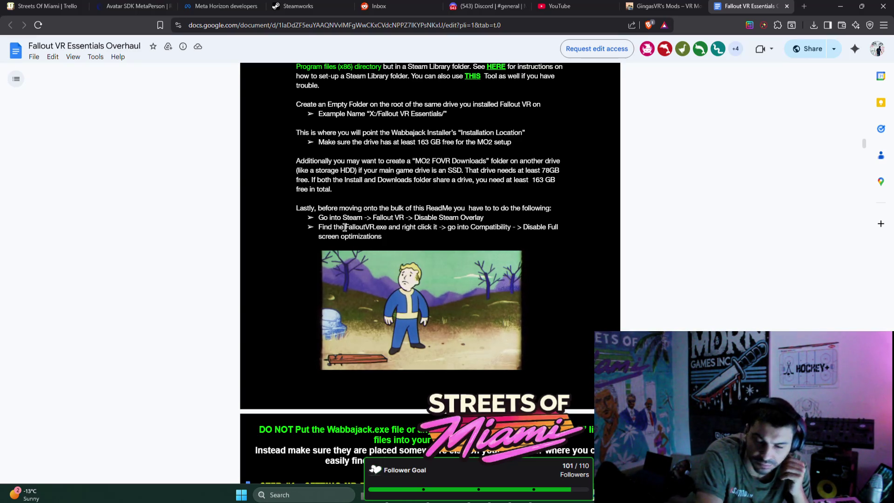
pyautogui.moveTo(399, 228)
pyautogui.mouseDown()
pyautogui.moveTo(521, 229)
pyautogui.moveTo(388, 237)
pyautogui.mouseUp()
pyautogui.doubleClick(451, 227)
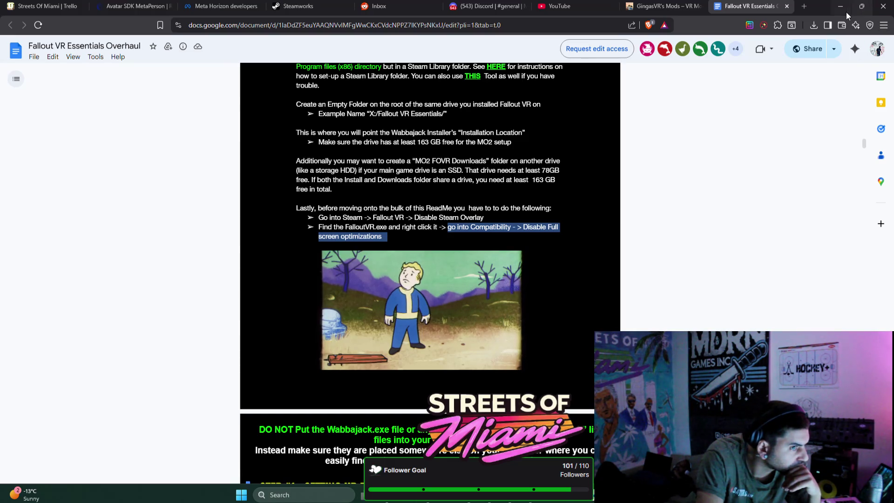
pyautogui.click(841, 8)
pyautogui.hotkey('ctrl', 'shift', 'Tab')
pyautogui.hotkey('ctrl', 'shift', 'Tab')
pyautogui.hotkey('ctrl', 'shift', 'Tab')
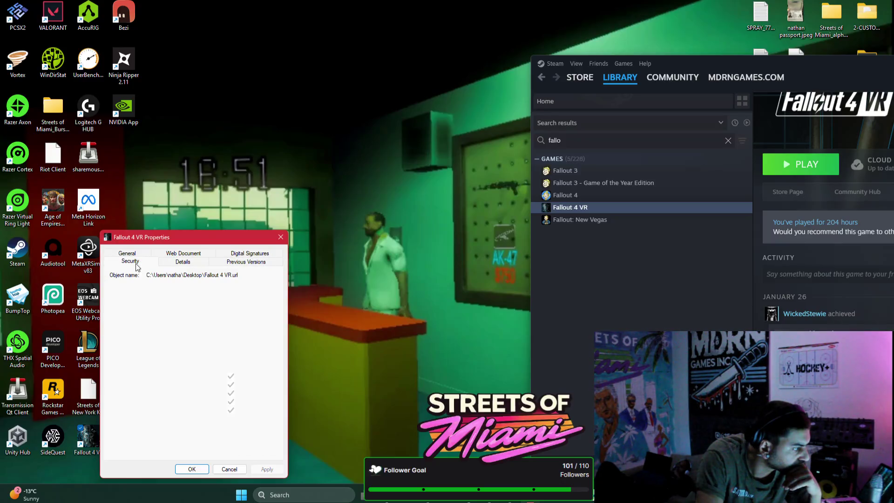
# Close the Fallout 4 VR shortcut's properties and reopen them from the desktop icon
pyautogui.press('Escape')
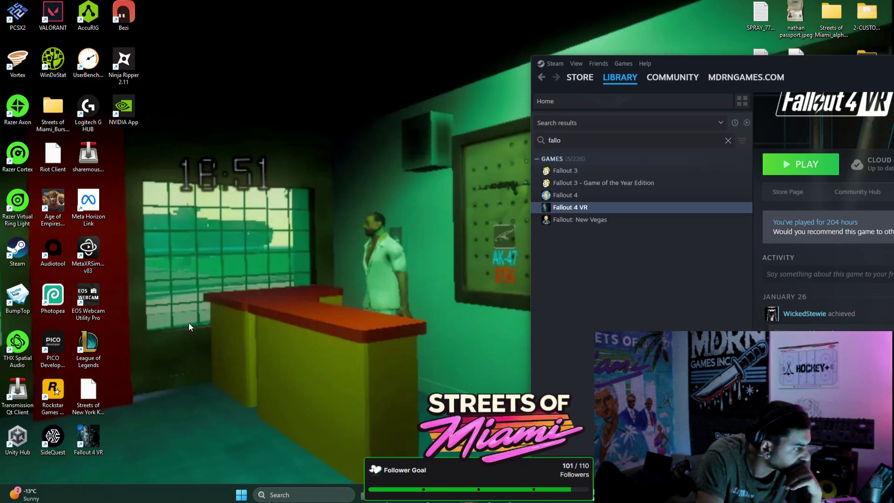
pyautogui.rightClick(96, 431)
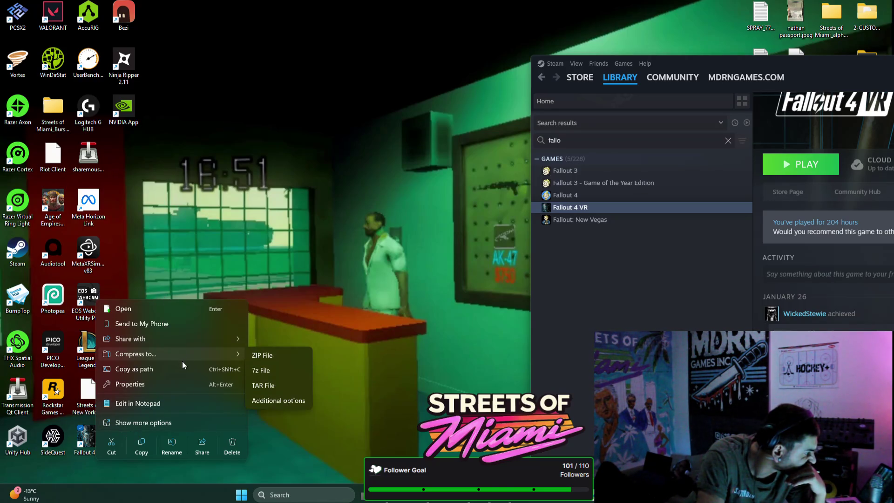
pyautogui.click(186, 387)
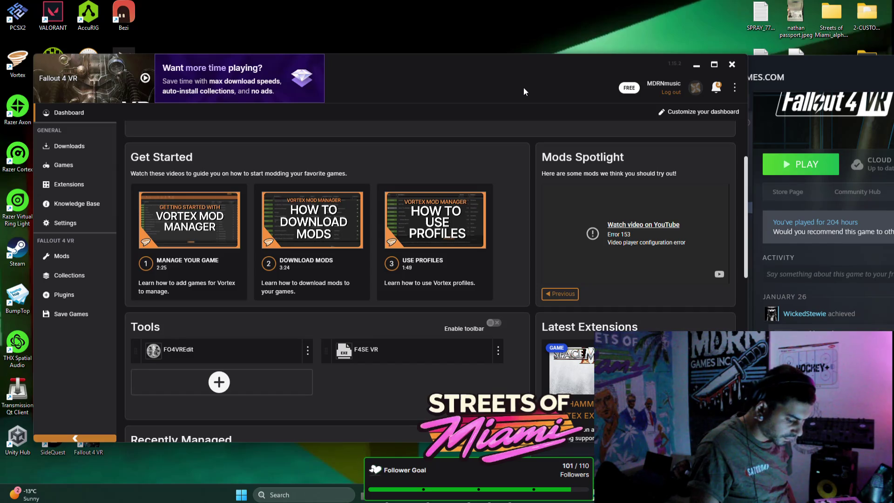
# Scroll through the Fallout 4 VR mods list and check VR Optimization Project's available versions
pyautogui.click(71, 261)
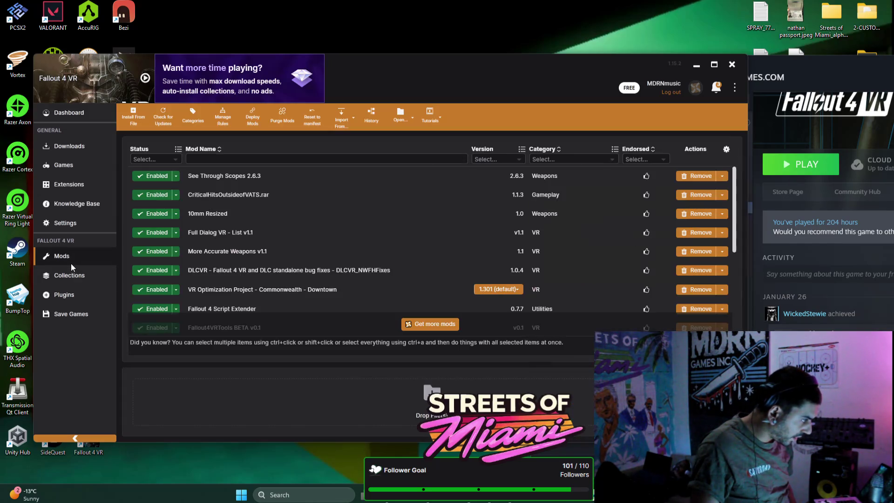
pyautogui.scroll(-2, 265, 245)
pyautogui.scroll(2, 265, 244)
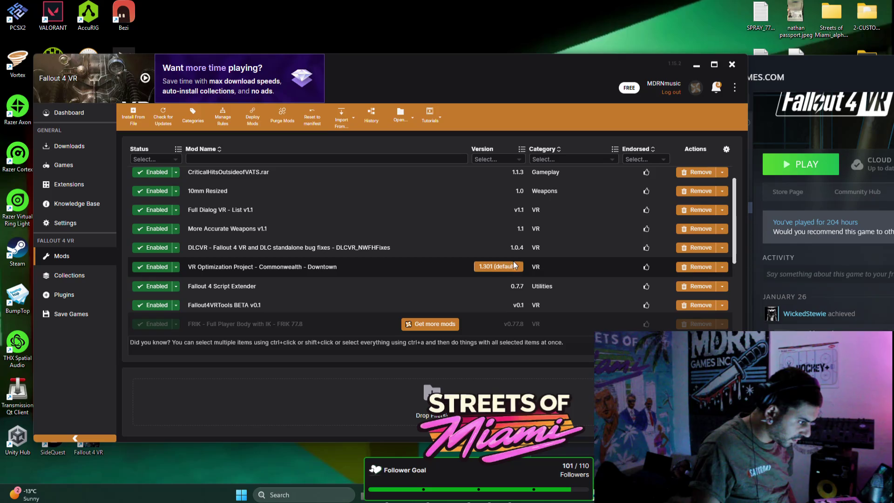
pyautogui.click(505, 268)
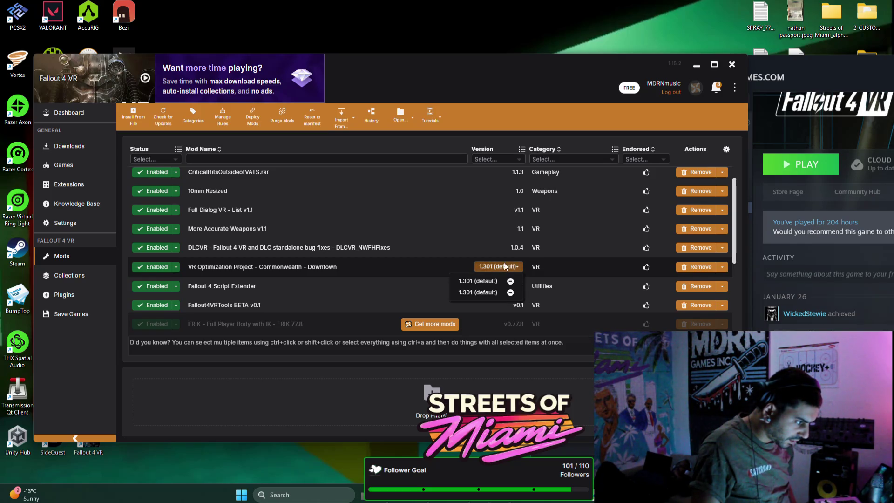
pyautogui.click(550, 360)
pyautogui.scroll(-2, 581, 273)
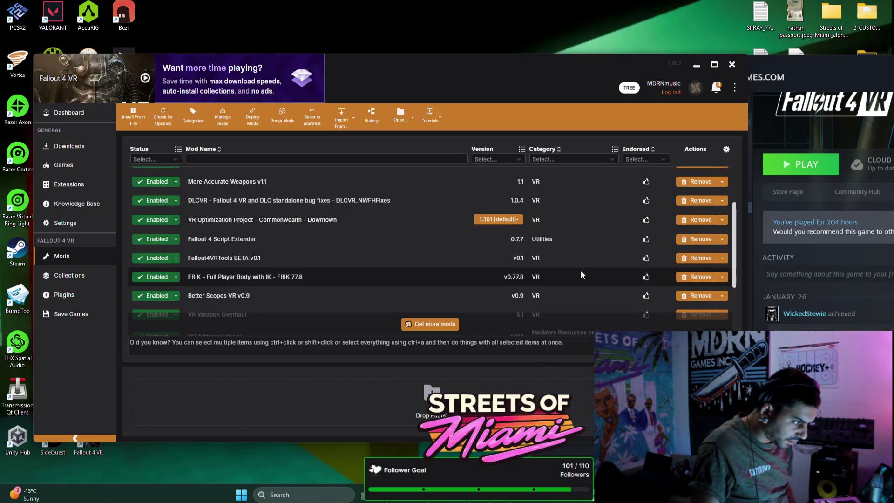
pyautogui.scroll(-2, 580, 270)
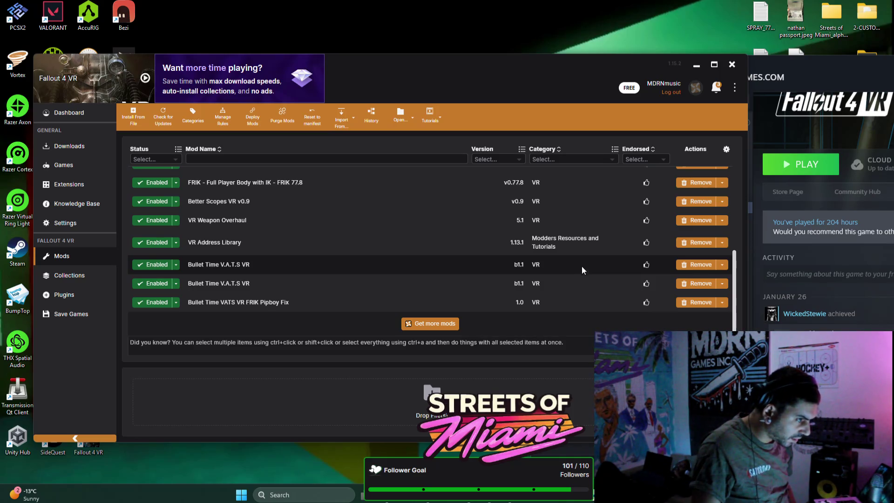
# Maximize the Vortex window to fill the screen
pyautogui.moveTo(632, 60); pyautogui.dragTo(635, 38)
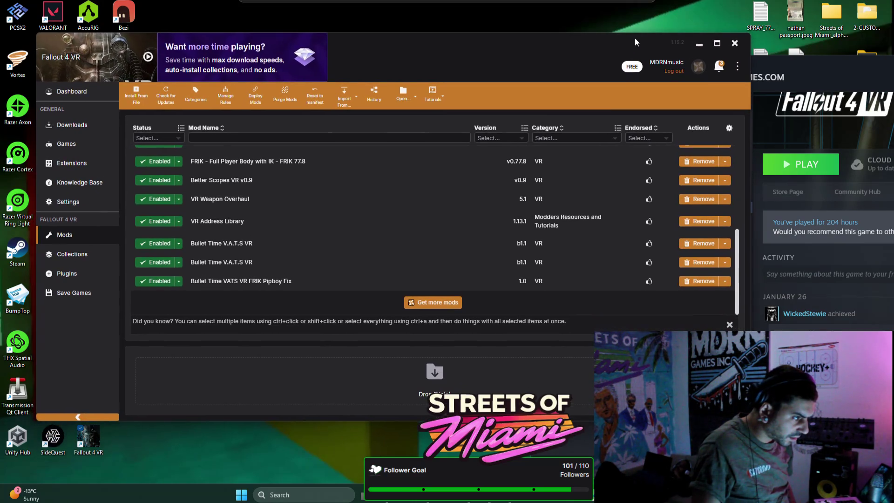
pyautogui.click(715, 44)
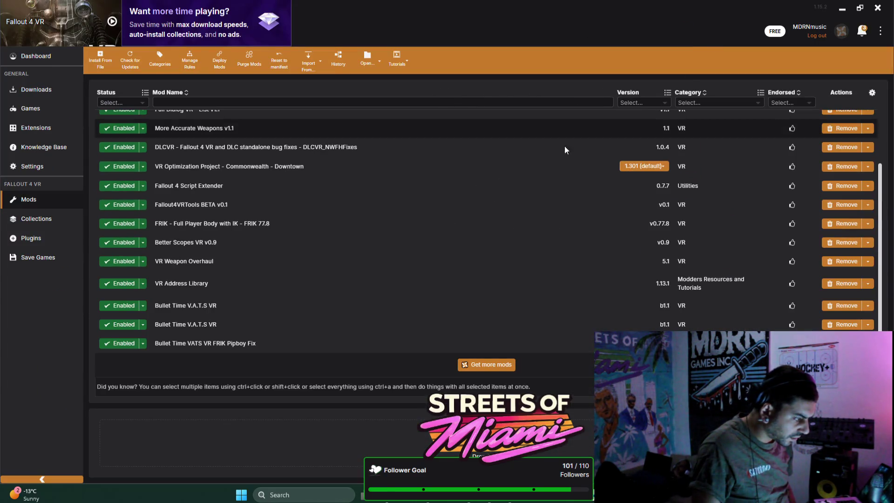
pyautogui.scroll(3, 328, 291)
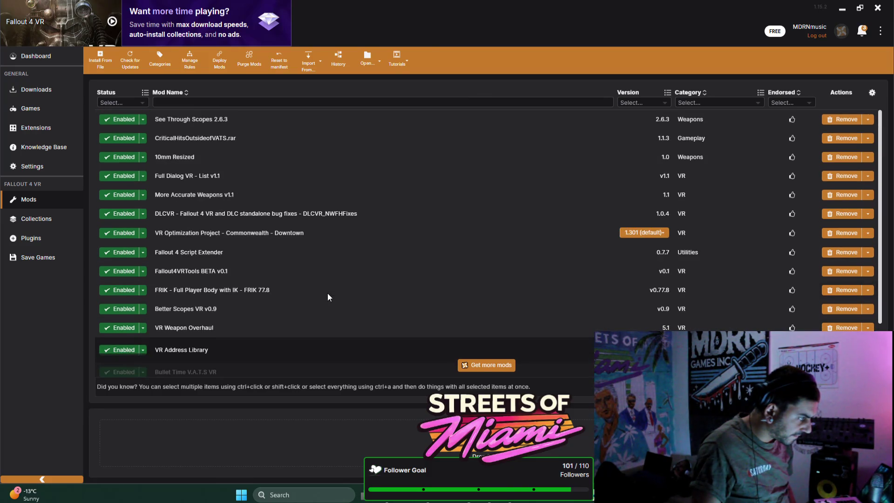
pyautogui.click(45, 168)
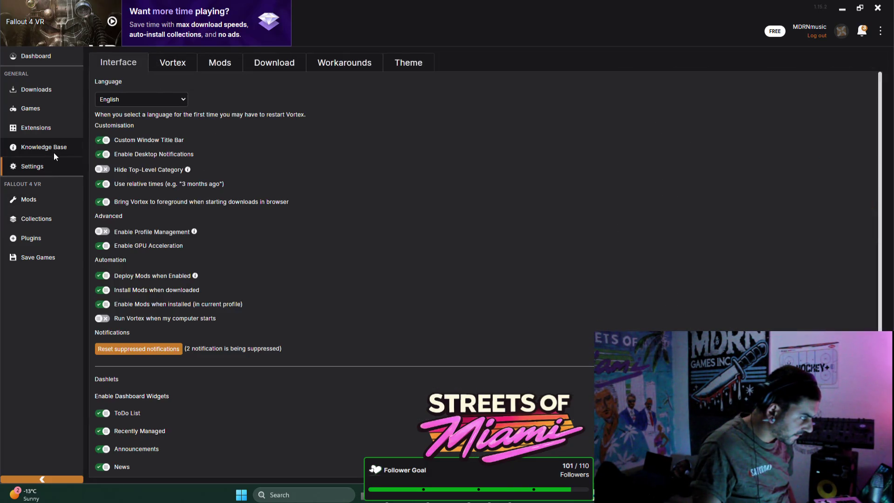
# Visit Knowledge Base, Extensions, Downloads, Games, Settings, Mods, Collections and Plugins, ending on Save Games
pyautogui.click(56, 148)
pyautogui.click(64, 134)
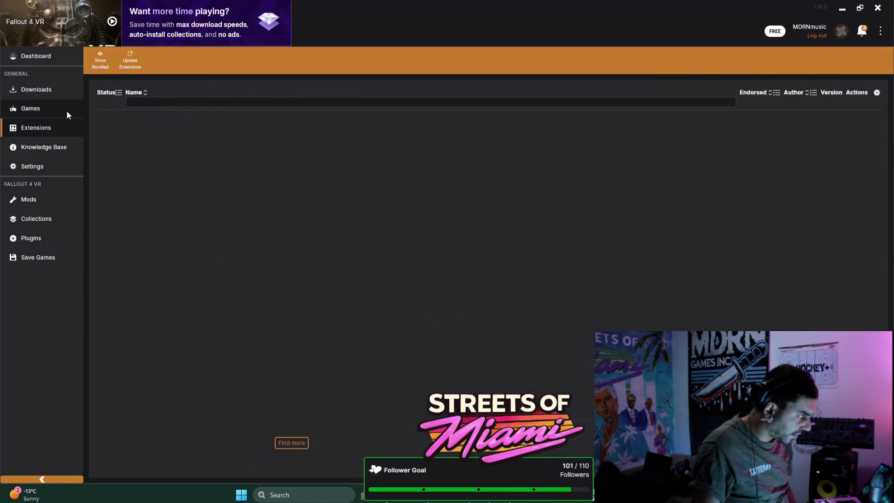
pyautogui.click(66, 90)
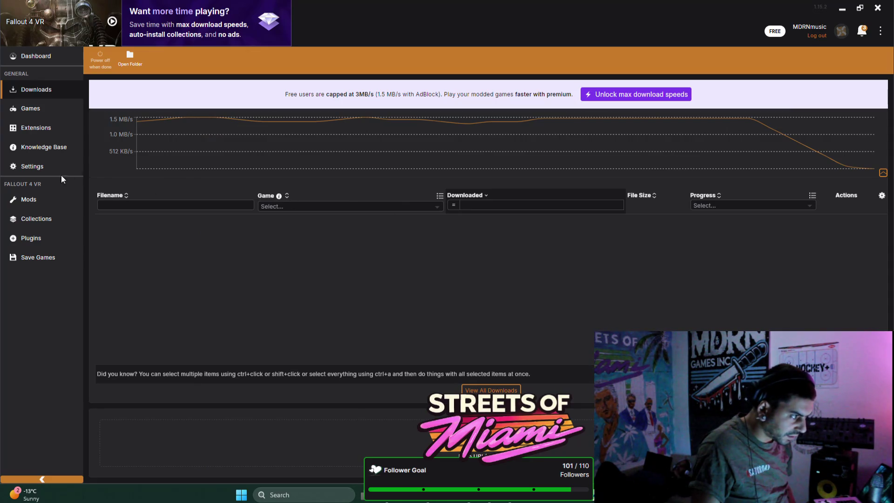
pyautogui.click(54, 110)
pyautogui.click(54, 125)
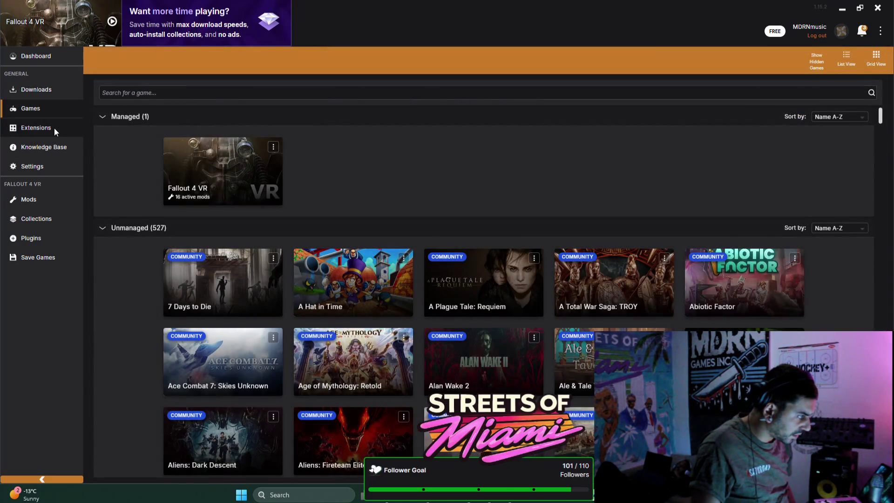
pyautogui.click(55, 144)
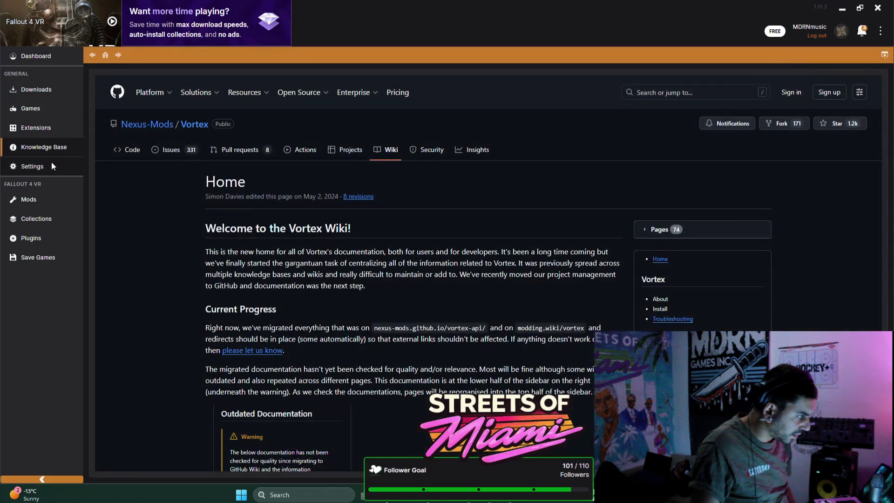
pyautogui.click(51, 163)
pyautogui.click(46, 196)
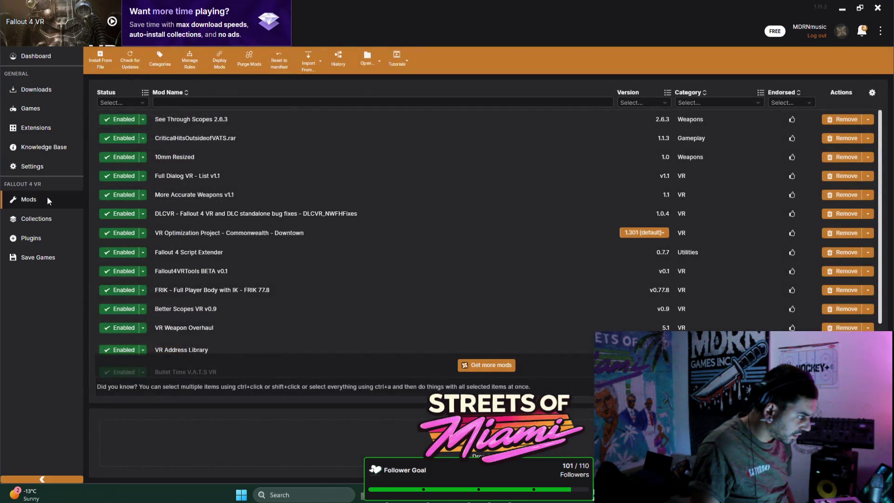
pyautogui.click(44, 220)
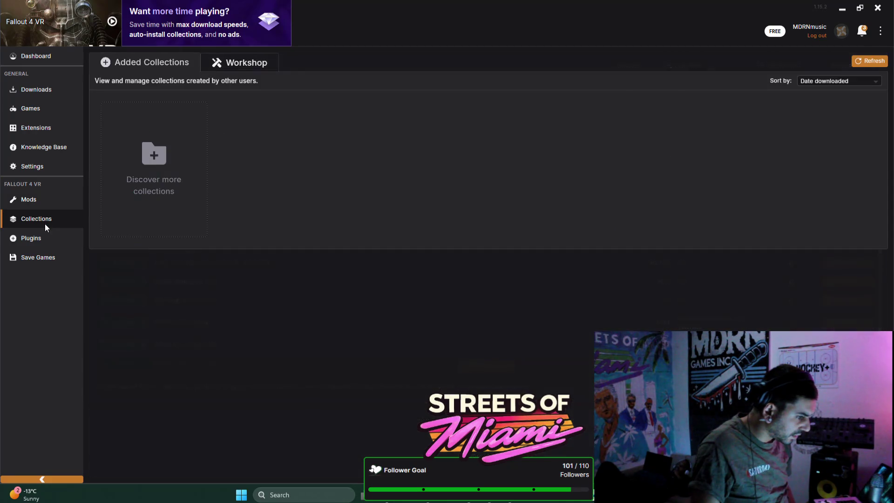
pyautogui.click(43, 239)
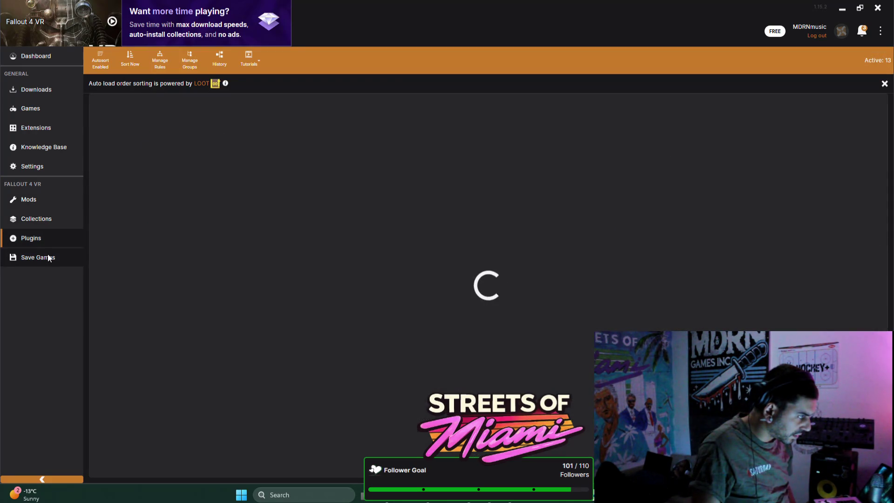
pyautogui.click(48, 255)
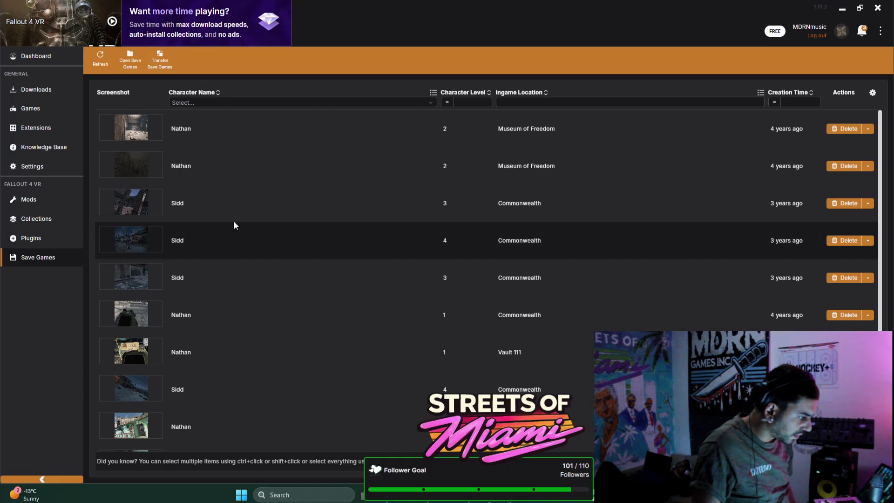
# Delete the first six saves, including Museum of Freedom, Autosave3 and Quicksave0
pyautogui.scroll(2, 247, 223)
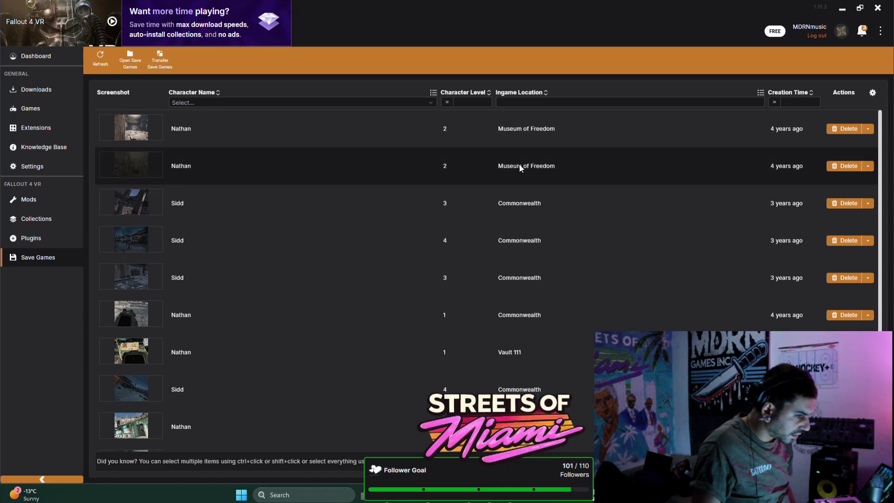
pyautogui.click(847, 130)
pyautogui.click(591, 331)
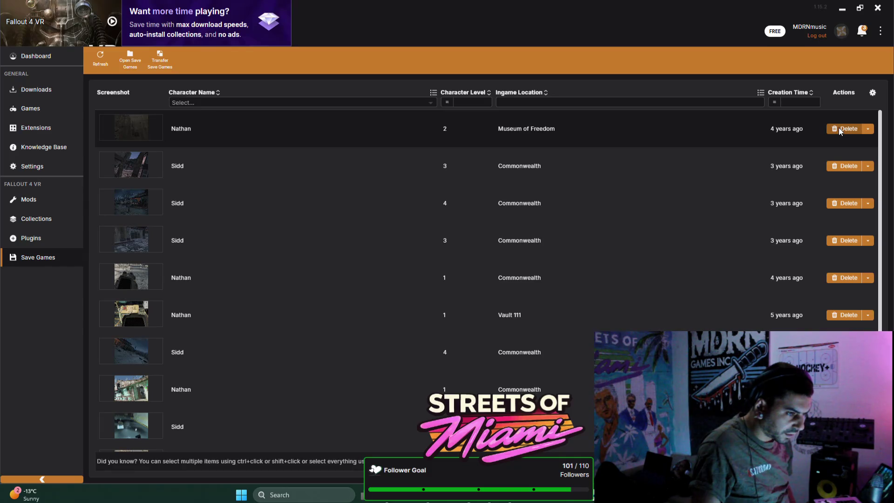
pyautogui.click(839, 129)
pyautogui.press('Return')
pyautogui.click(837, 129)
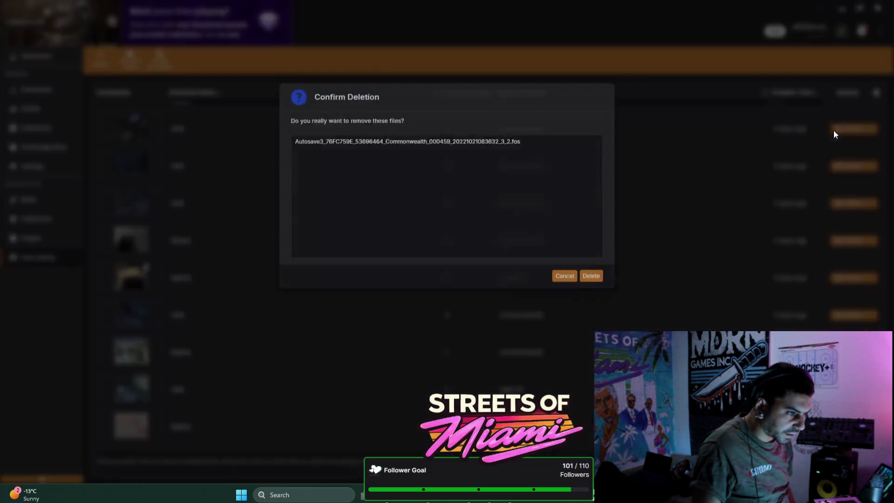
pyautogui.click(591, 330)
pyautogui.click(847, 129)
pyautogui.click(590, 330)
pyautogui.click(840, 130)
pyautogui.click(596, 330)
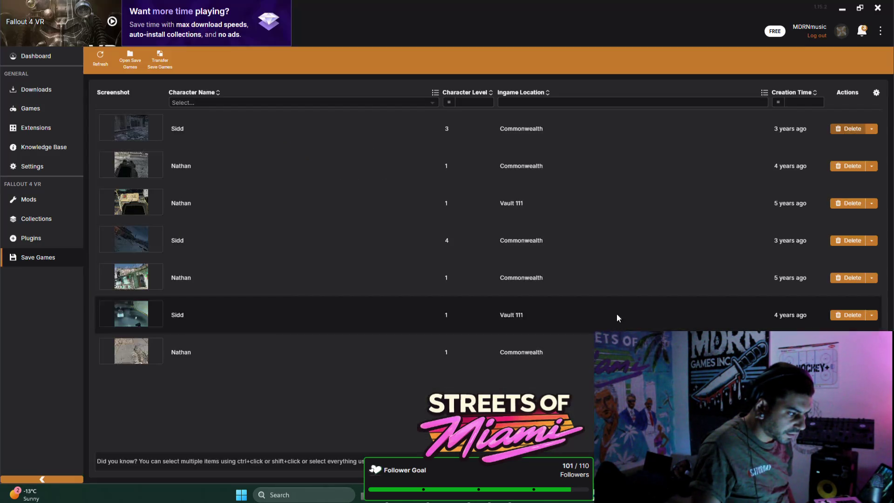
pyautogui.click(839, 129)
pyautogui.click(589, 330)
# Delete the remaining saves, from Vault 111 to the last, then go to the plugins list
pyautogui.click(847, 128)
pyautogui.click(590, 330)
pyautogui.click(845, 131)
pyautogui.click(589, 330)
pyautogui.click(840, 129)
pyautogui.click(590, 330)
pyautogui.click(837, 128)
pyautogui.click(590, 330)
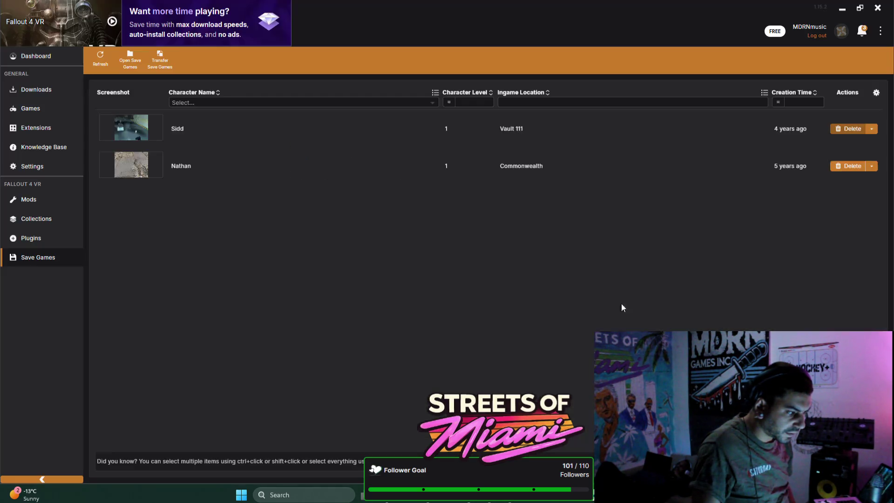
pyautogui.click(844, 128)
pyautogui.click(582, 327)
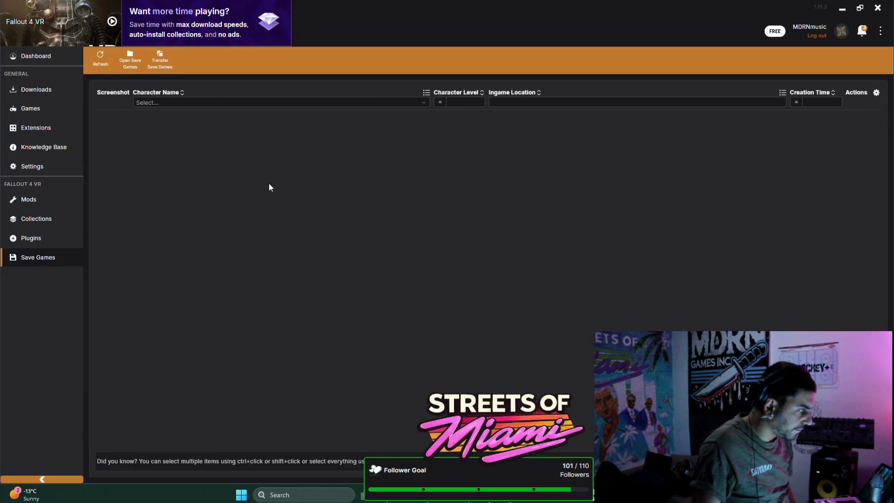
pyautogui.click(52, 223)
pyautogui.click(46, 238)
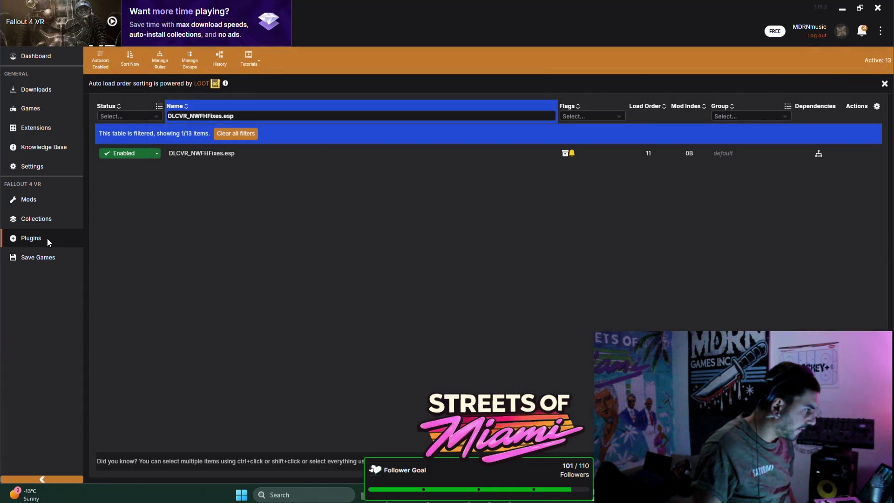
# Turn on profile management in Vortex's settings
pyautogui.click(61, 220)
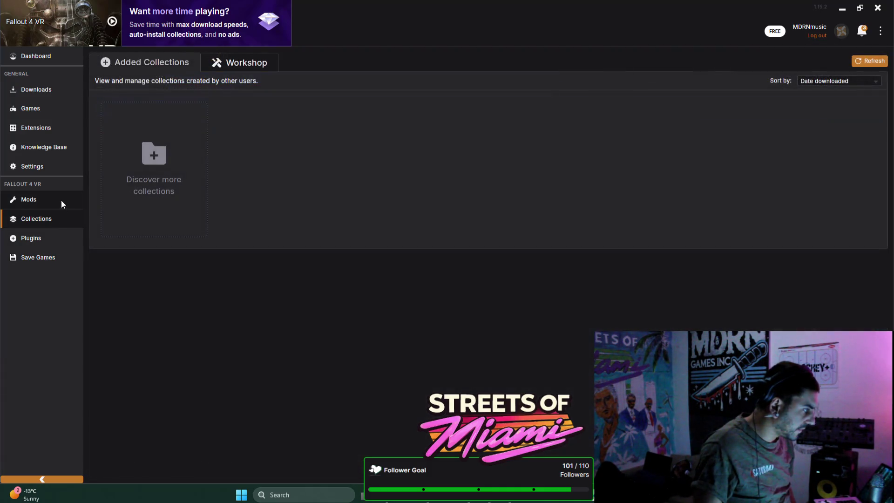
pyautogui.click(60, 200)
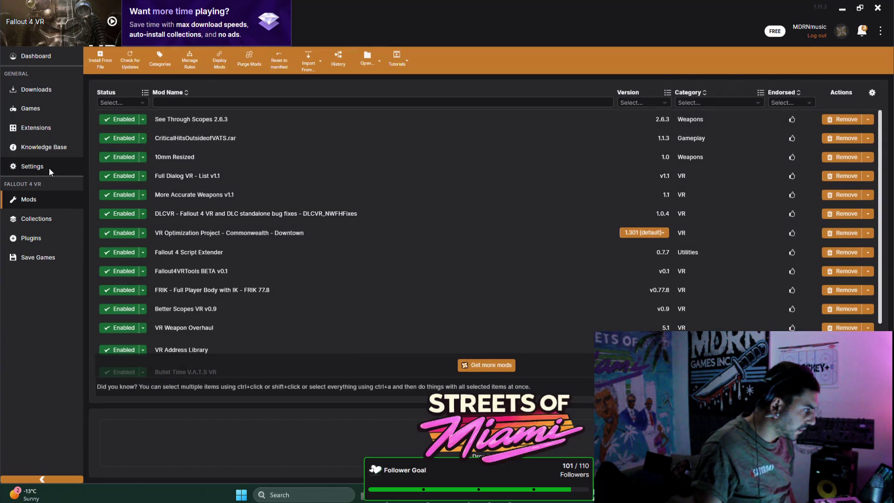
pyautogui.click(48, 166)
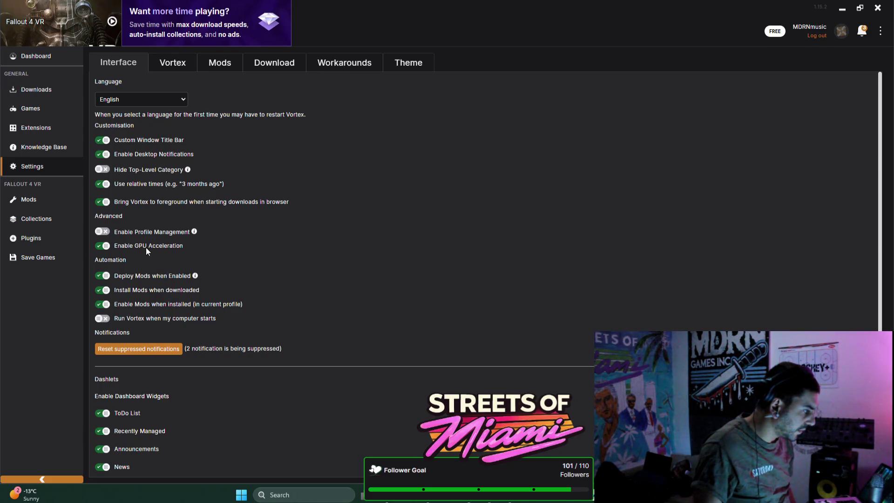
pyautogui.click(105, 231)
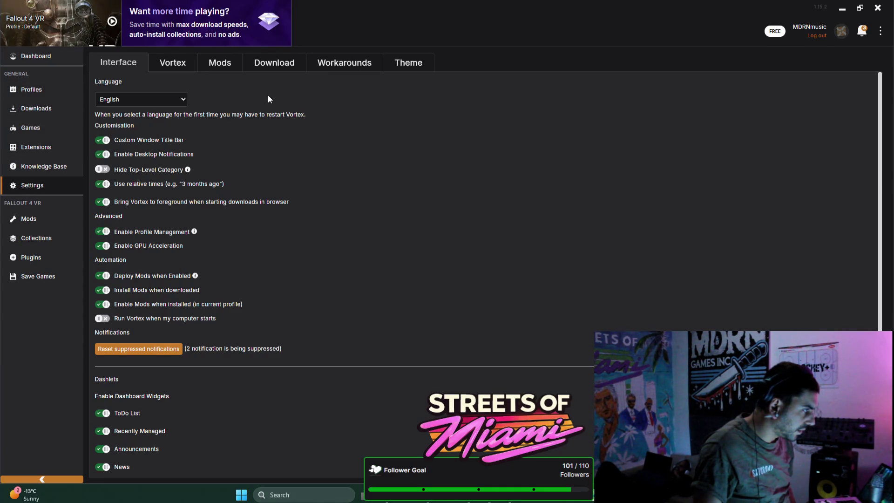
# Browse the Vortex, Mods, Download, Workarounds and Theme settings tabs, then show the Games page
pyautogui.click(179, 66)
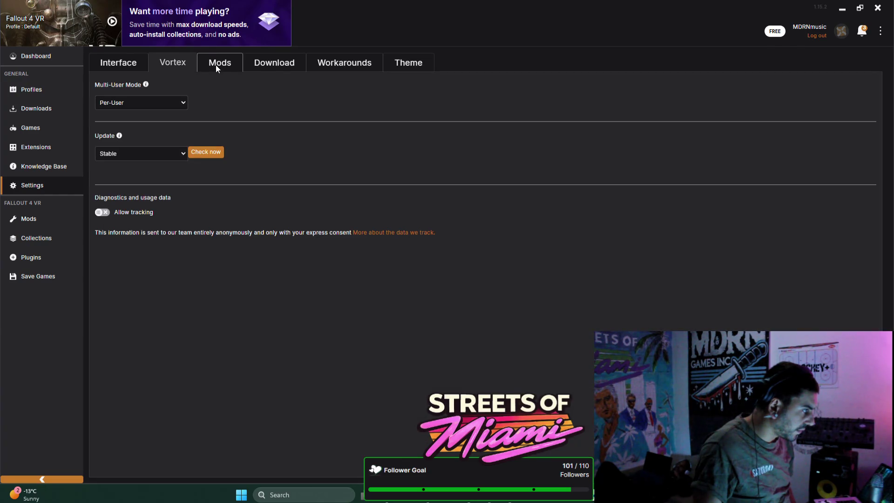
pyautogui.click(216, 65)
pyautogui.click(274, 65)
pyautogui.click(328, 61)
pyautogui.click(387, 61)
pyautogui.click(274, 63)
pyautogui.click(219, 64)
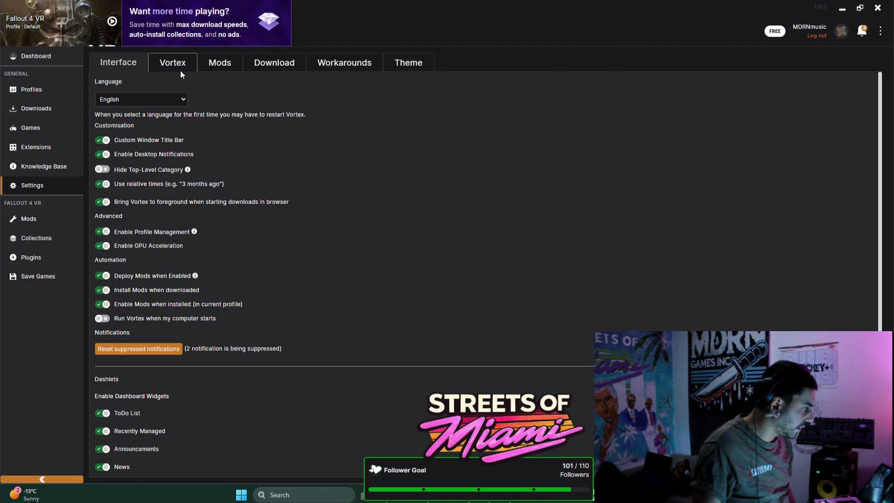
pyautogui.click(63, 169)
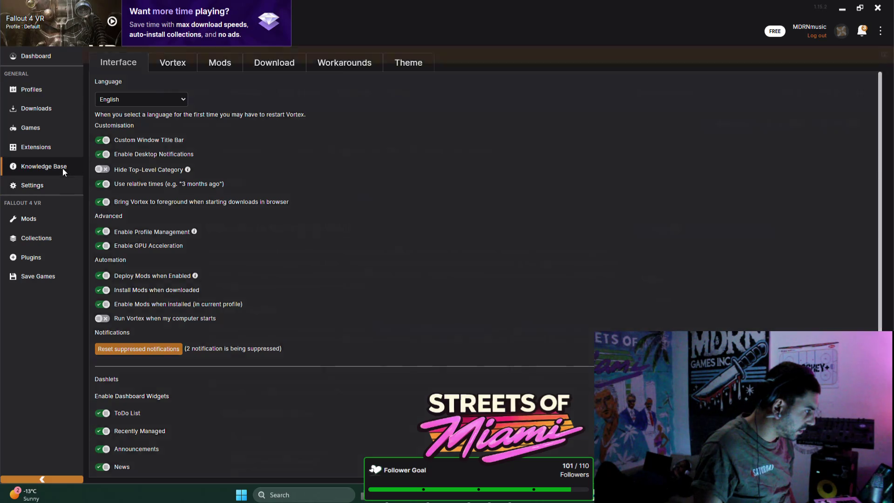
pyautogui.click(58, 134)
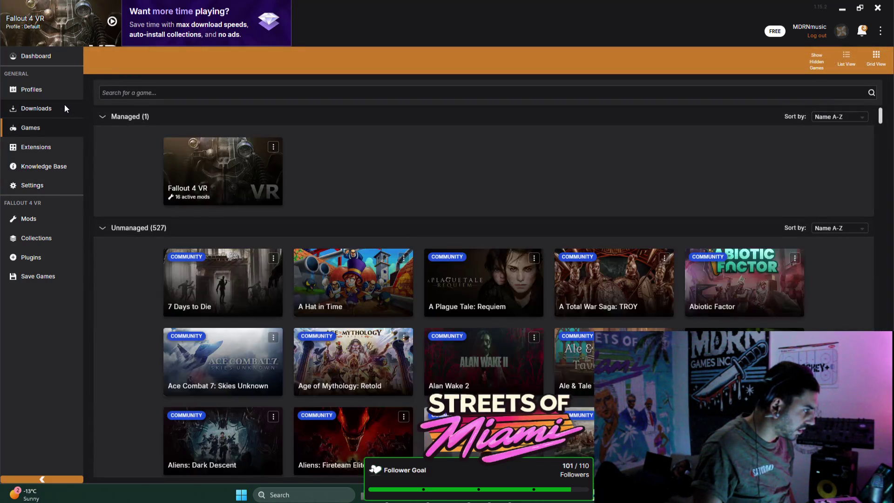
pyautogui.click(64, 105)
pyautogui.click(53, 127)
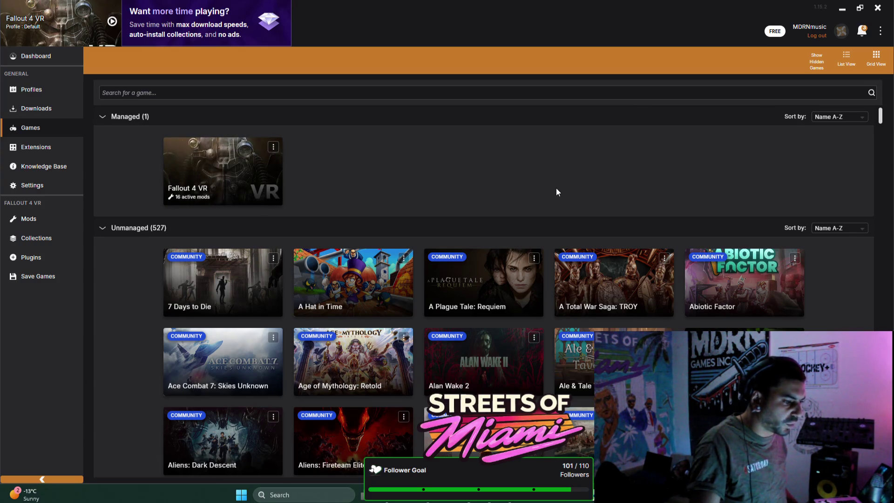
pyautogui.scroll(-2, 552, 190)
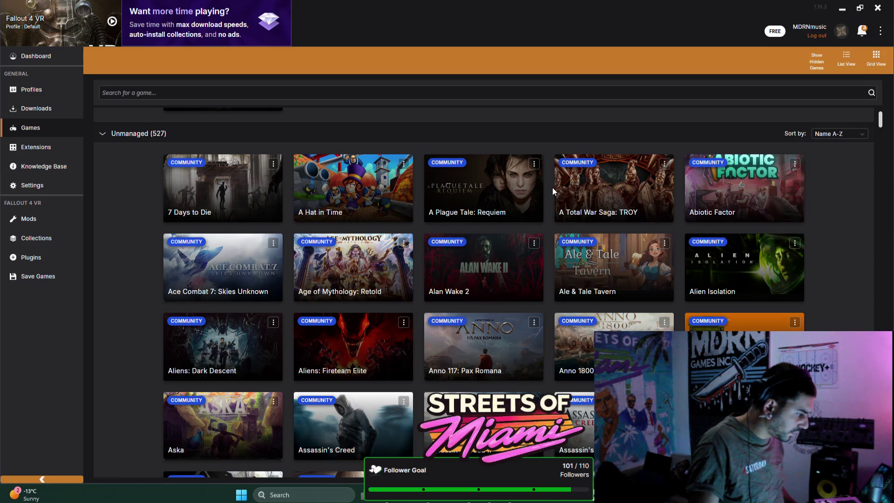
pyautogui.scroll(2, 555, 226)
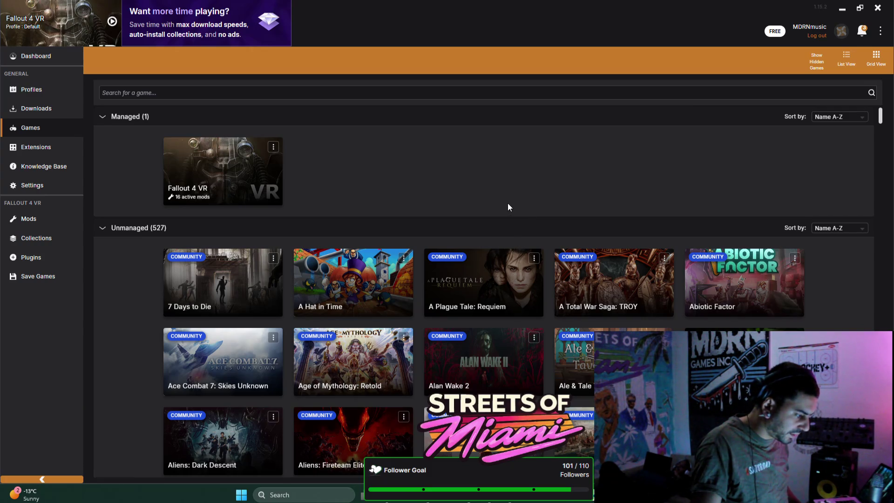
pyautogui.scroll(-3, 507, 203)
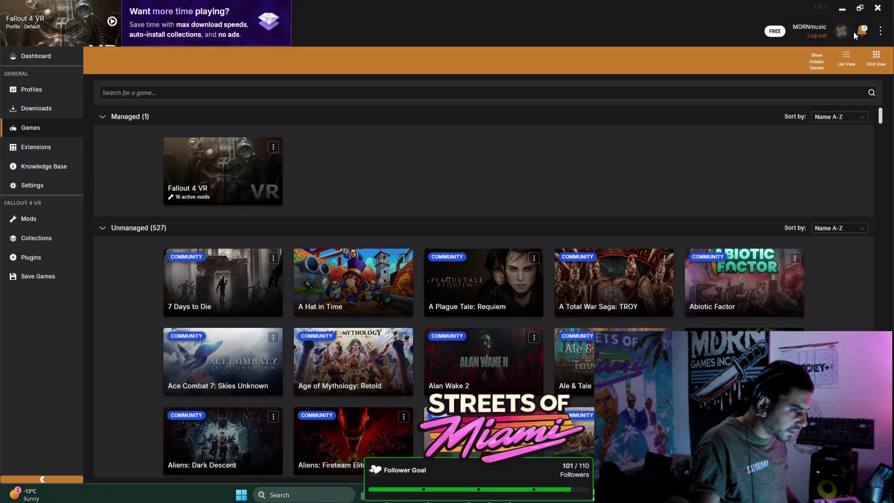
# Allow anonymous usage diagnostics and fetch the missing Script Extender VR from Nexus Mods
pyautogui.click(856, 31)
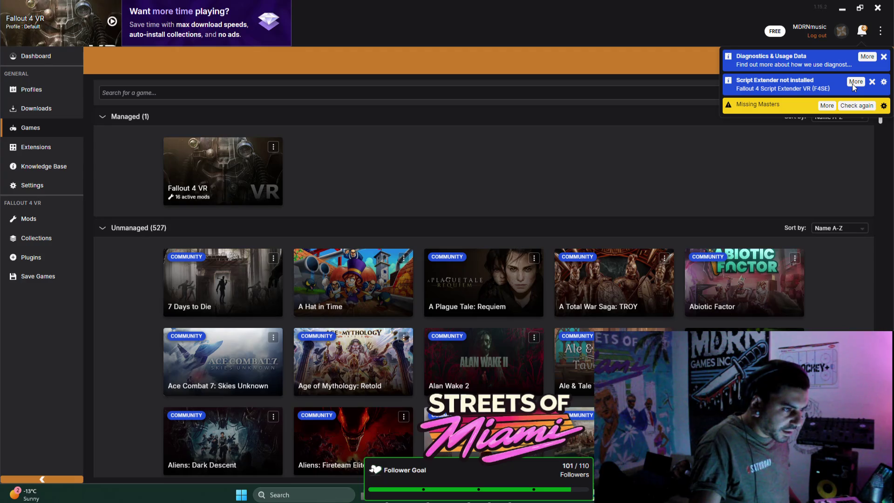
pyautogui.click(865, 57)
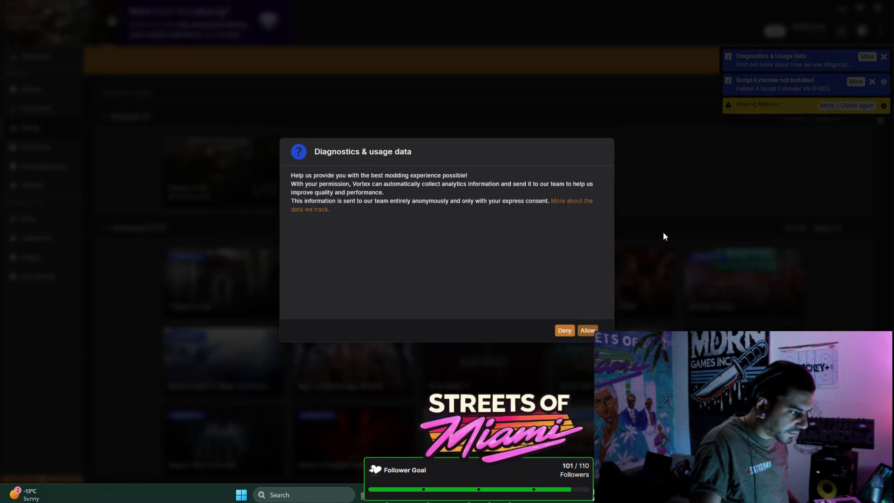
pyautogui.click(593, 333)
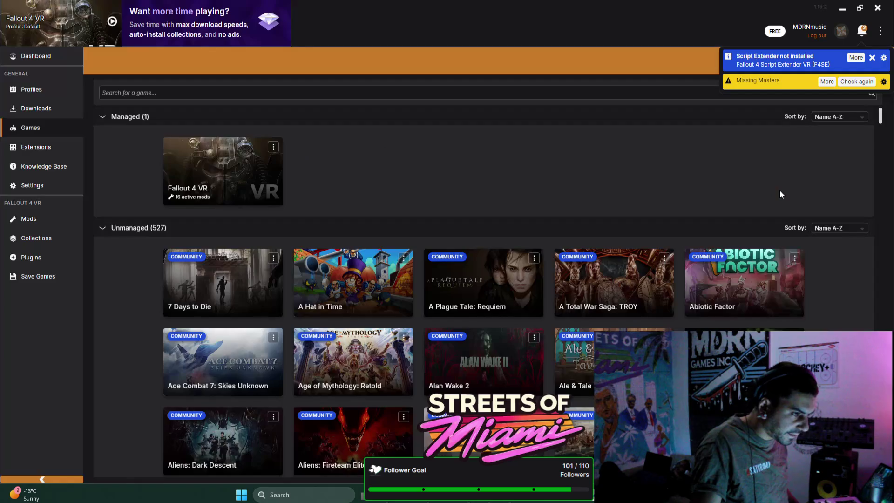
pyautogui.click(856, 57)
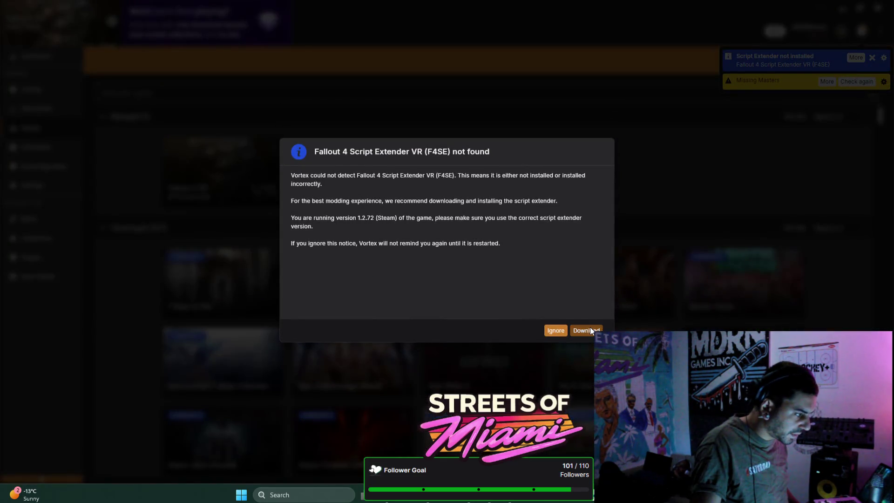
pyautogui.click(590, 328)
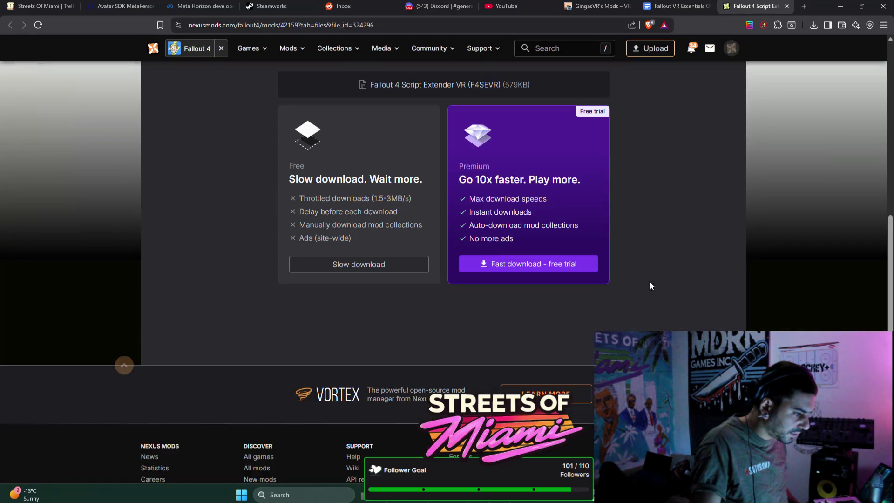
# Slow-download the Fallout 4 Script Extender VR .7z to Downloads and extract it there
pyautogui.click(413, 267)
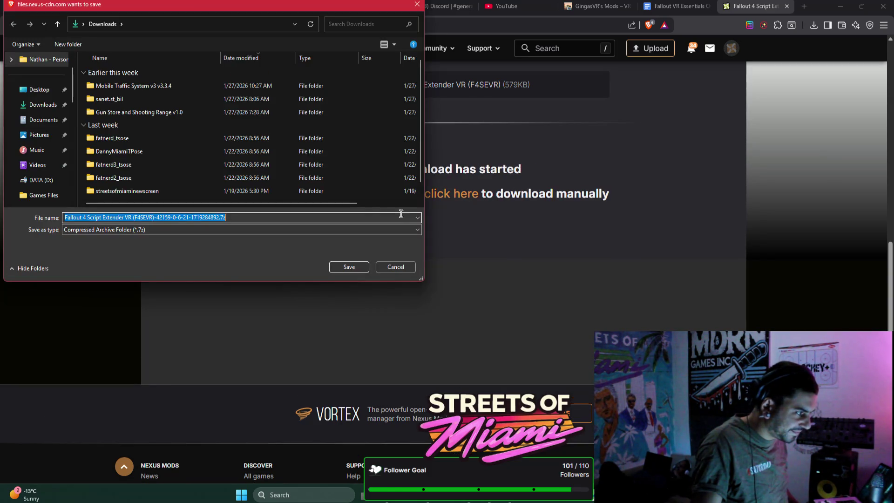
pyautogui.click(343, 266)
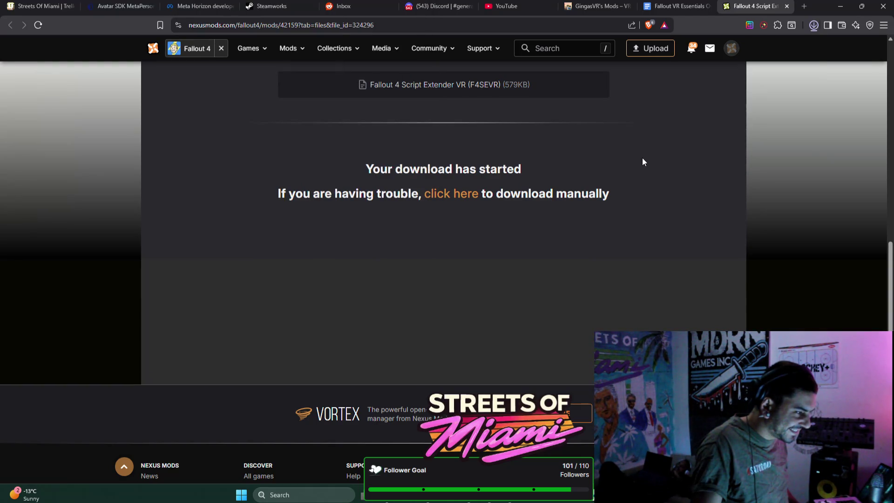
pyautogui.click(770, 42)
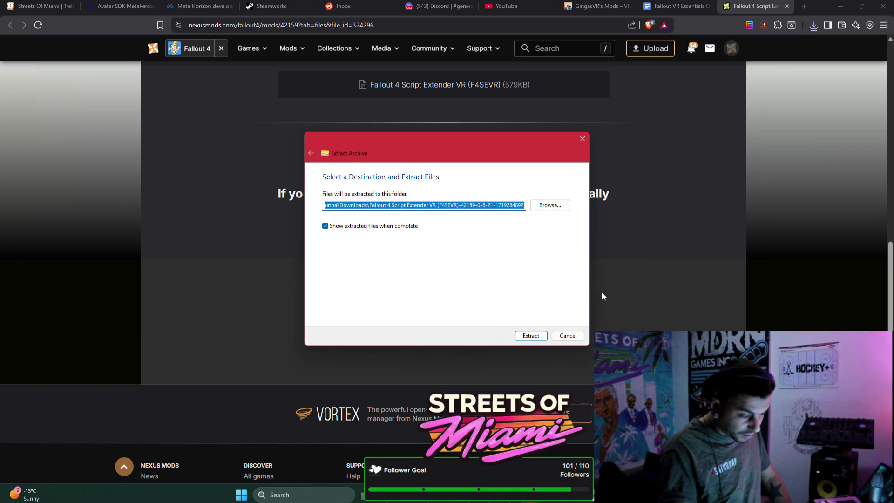
pyautogui.click(530, 335)
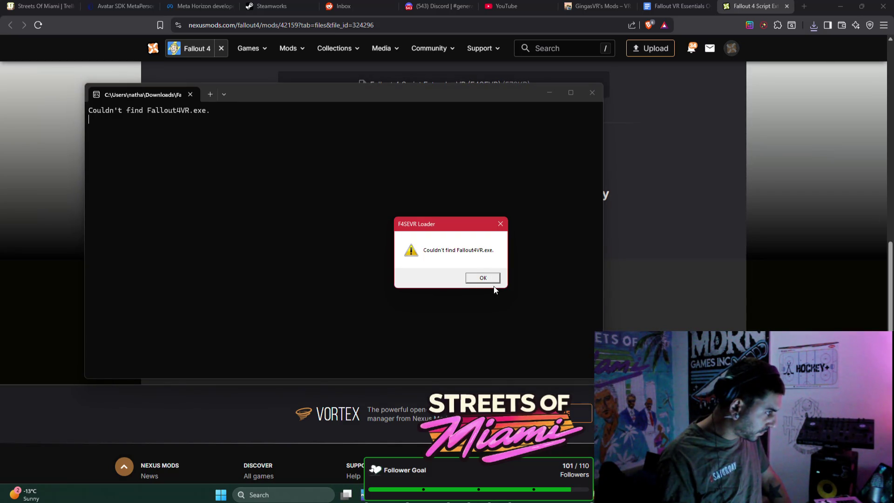
# Dismiss the Fallout4VR.exe not found error and select the script extender's file name
pyautogui.click(488, 276)
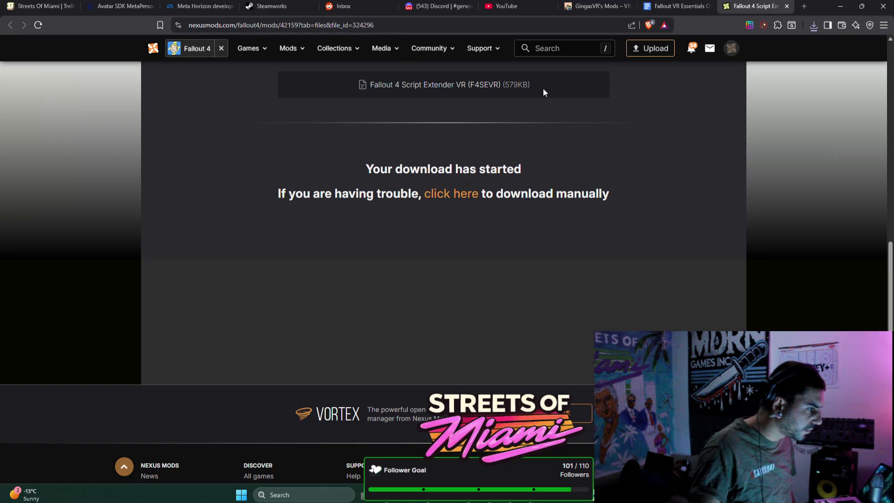
pyautogui.moveTo(499, 84); pyautogui.dragTo(367, 82)
# Search Google for the copied F4SEVR name, open its Nexus Mods page, and send the free download to Vortex
pyautogui.hotkey('ctrl', 'c')
pyautogui.click(467, 26)
pyautogui.hotkey('ctrl', 'v')
pyautogui.press('Return')
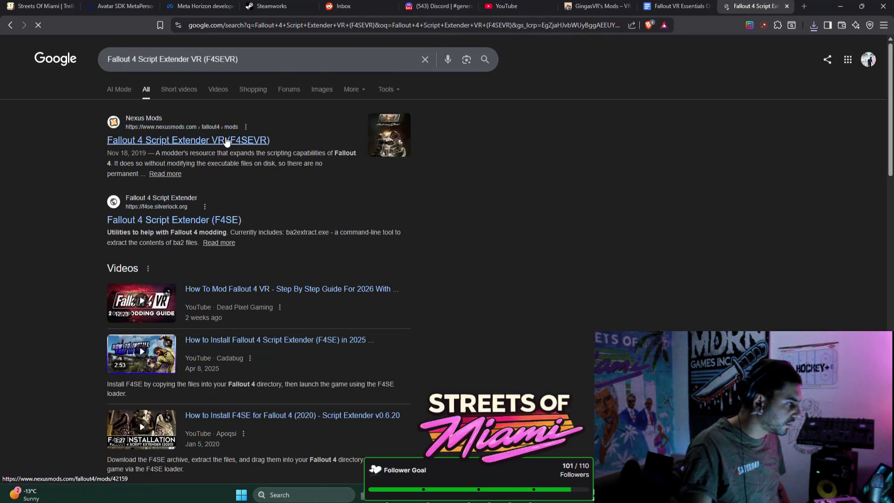
pyautogui.click(228, 140)
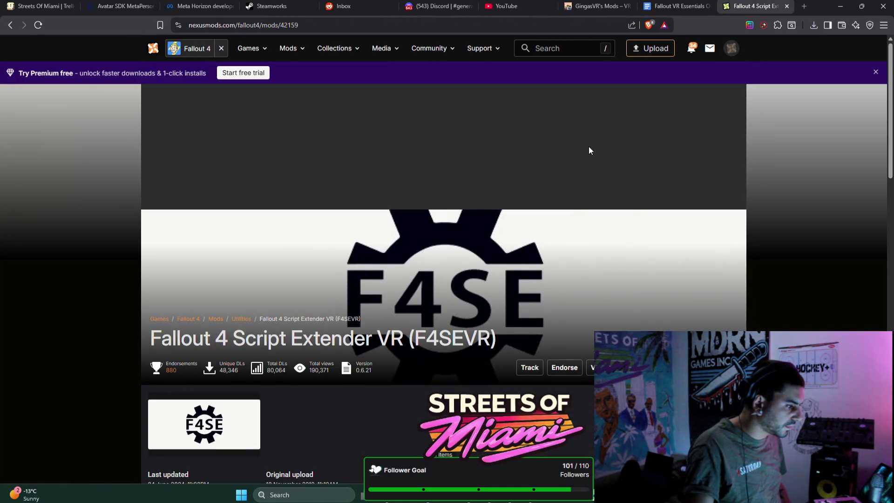
pyautogui.scroll(-2, 589, 146)
pyautogui.scroll(-1, 589, 146)
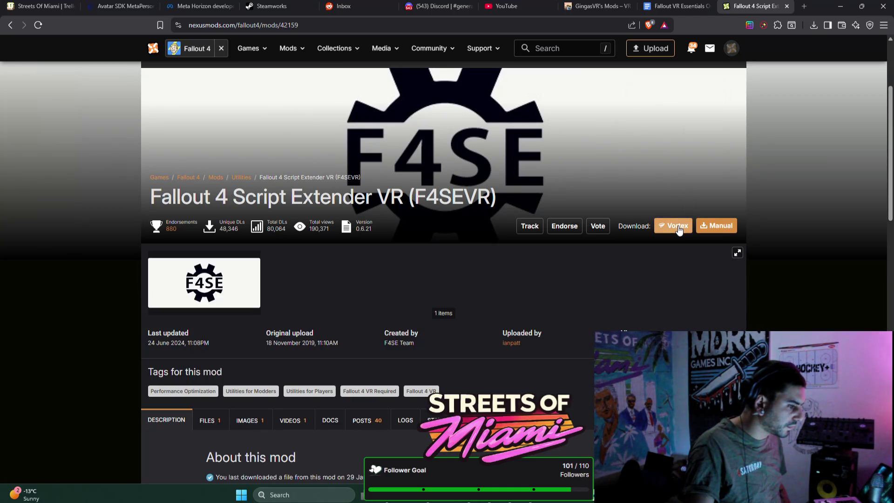
pyautogui.click(678, 225)
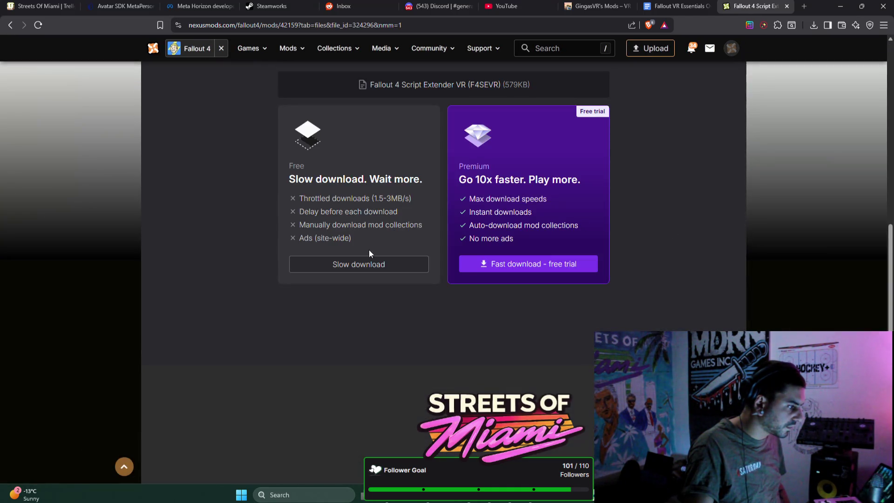
pyautogui.click(371, 260)
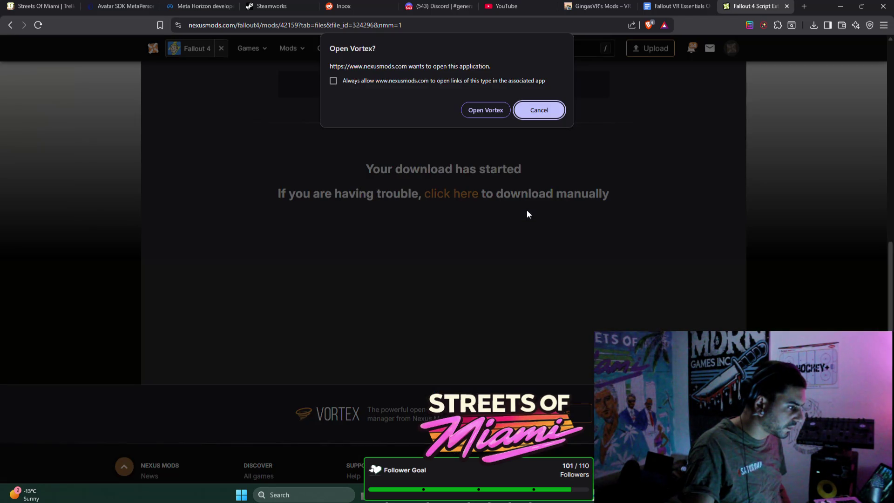
pyautogui.click(486, 108)
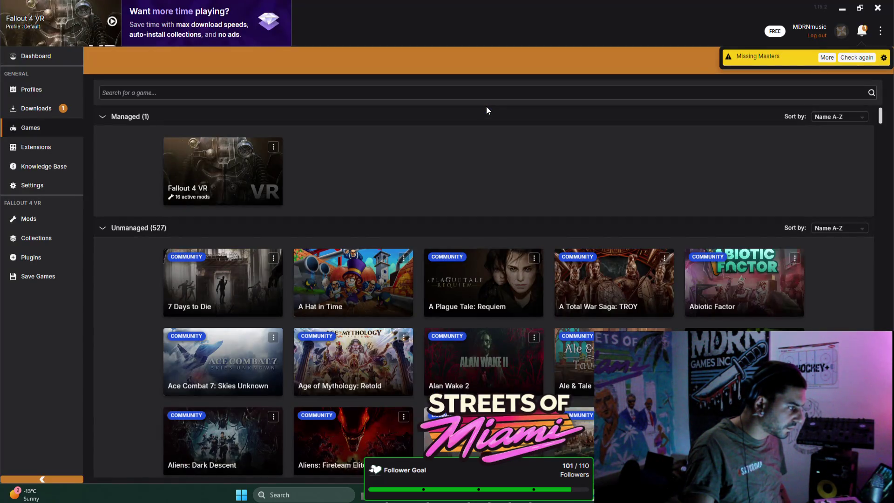
# Install the downloaded Fallout 4 Script Extender VR and dismiss the redundant mods notice
pyautogui.click(72, 117)
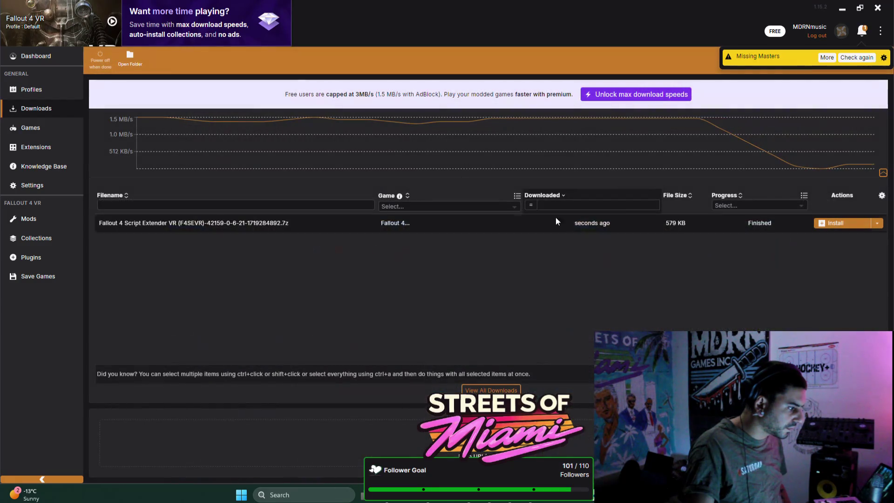
pyautogui.click(838, 223)
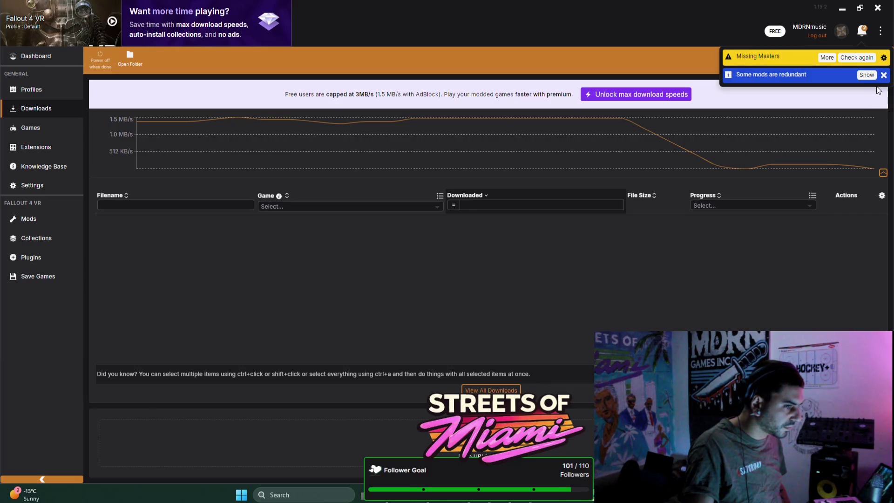
pyautogui.click(881, 75)
# Re-run the missing masters check and inspect the 3dscopes-replacer.esp plugin and its details
pyautogui.click(860, 57)
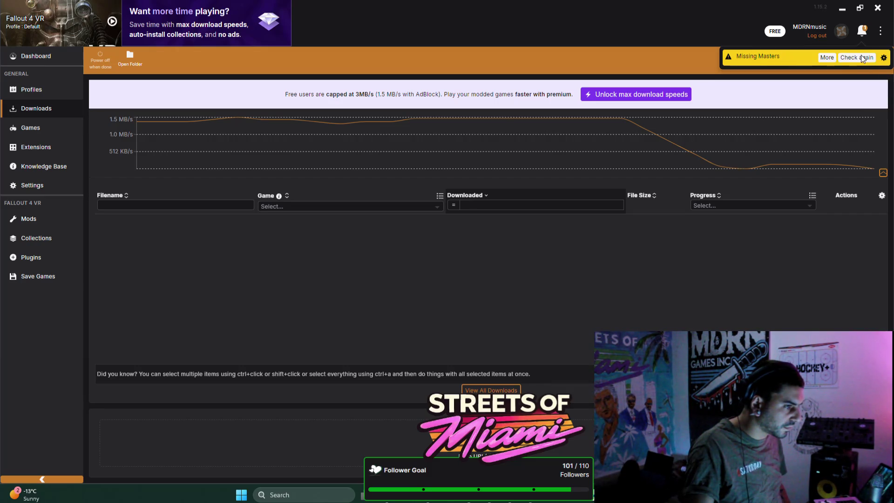
pyautogui.click(829, 58)
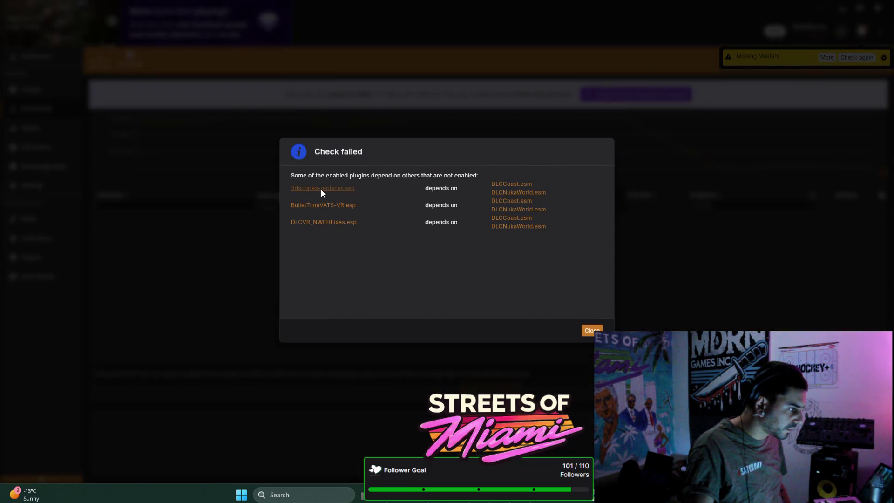
pyautogui.click(347, 189)
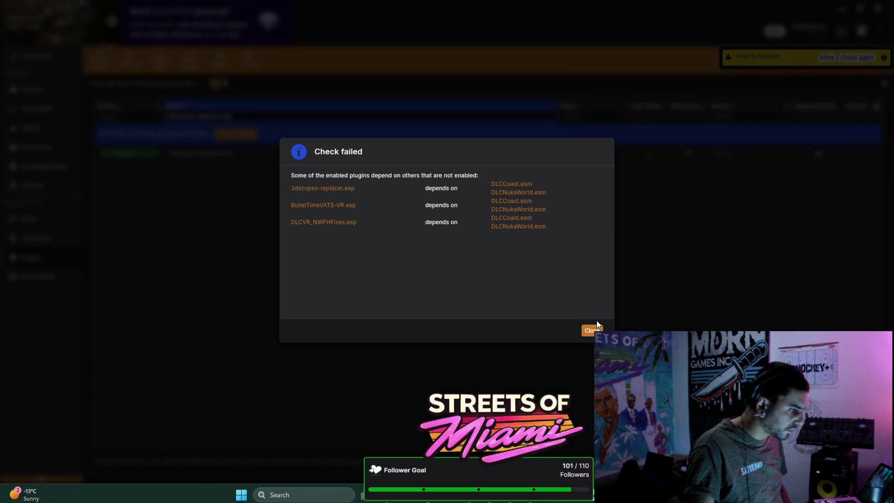
pyautogui.click(592, 329)
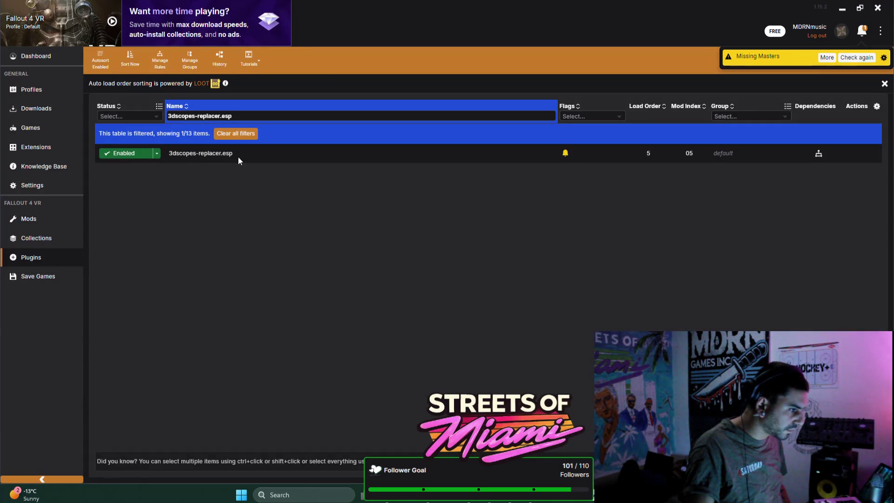
pyautogui.click(139, 155)
pyautogui.click(139, 156)
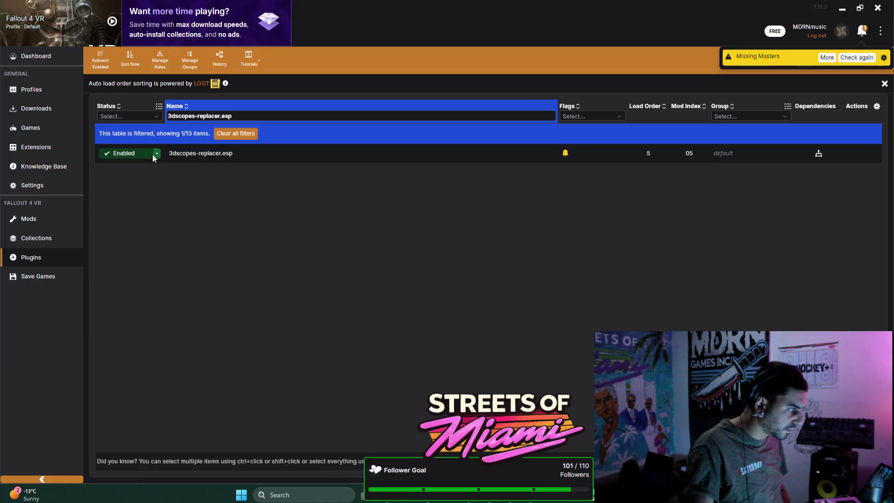
pyautogui.click(178, 158)
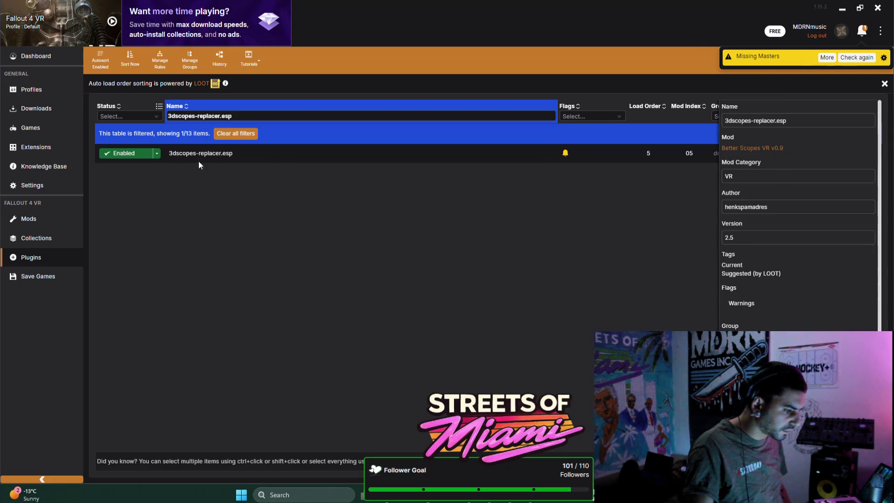
pyautogui.scroll(-3, 780, 175)
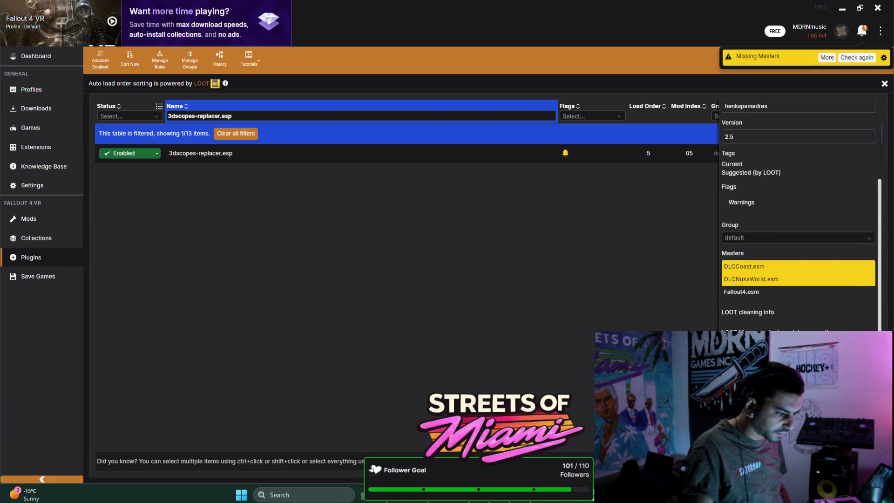
pyautogui.scroll(3, 798, 214)
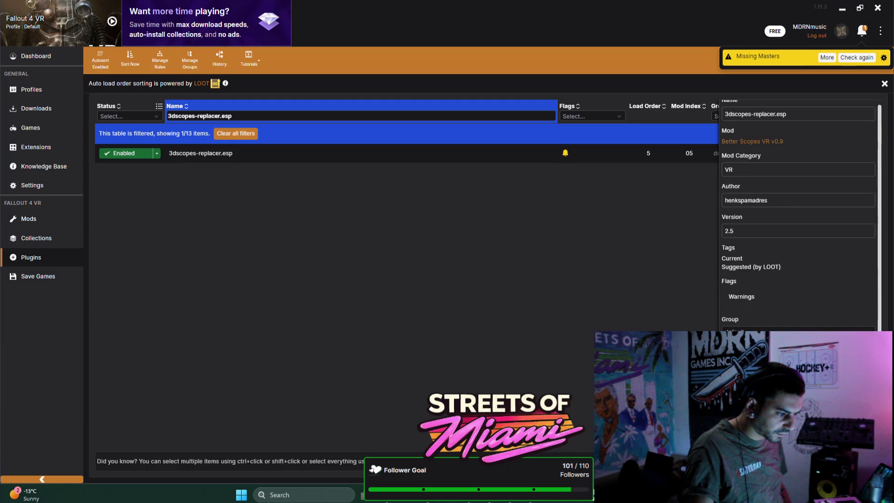
# Clear the plugin filter, re-check missing masters, and look up DLCVR_NWFHFixes.esp
pyautogui.click(845, 56)
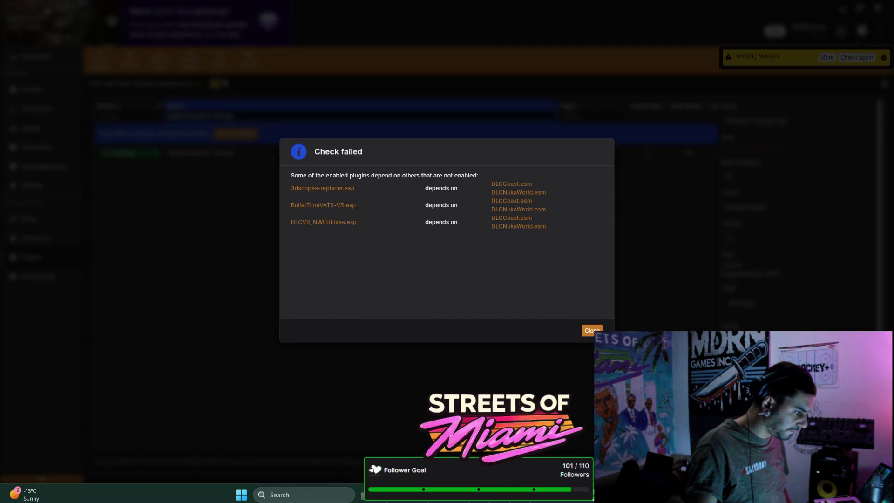
pyautogui.click(592, 331)
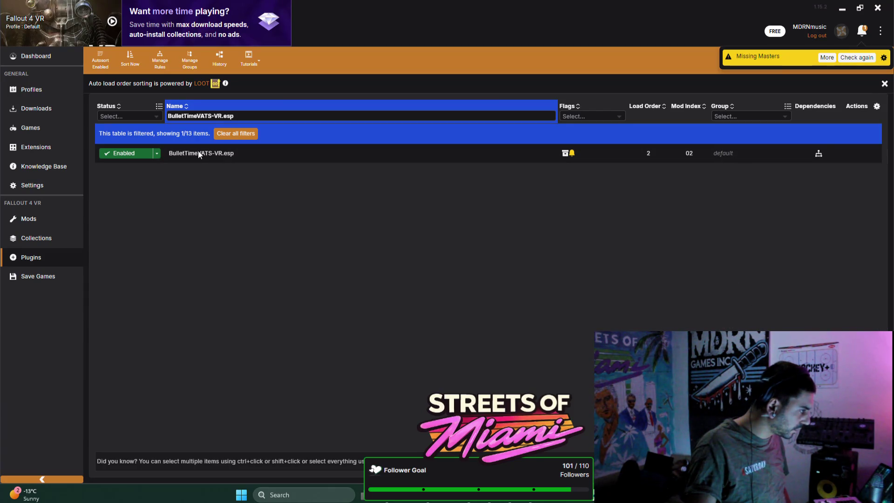
pyautogui.click(239, 133)
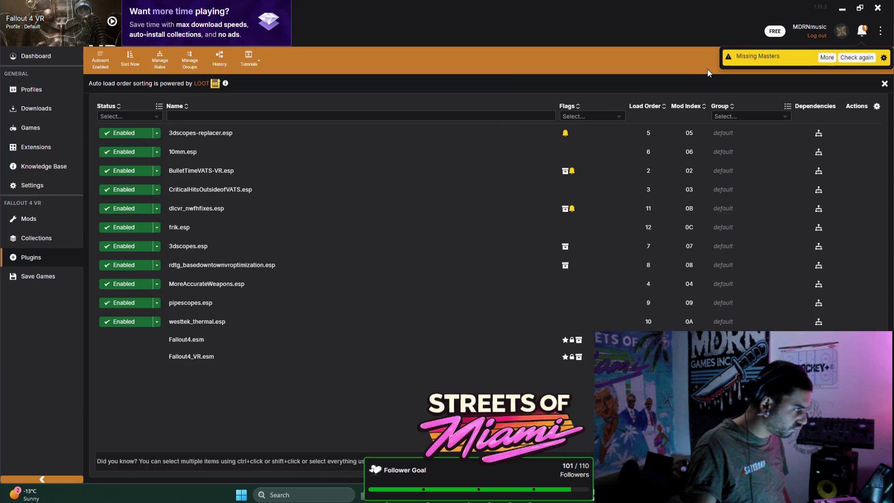
pyautogui.click(837, 58)
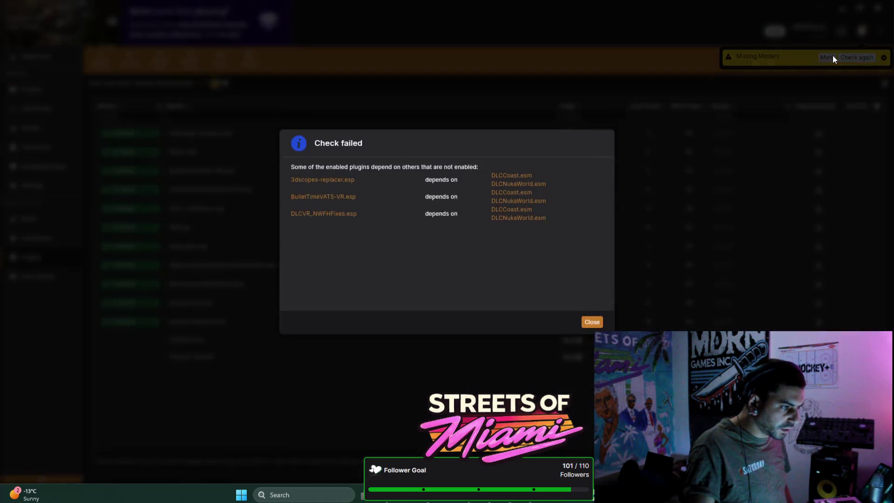
pyautogui.click(331, 221)
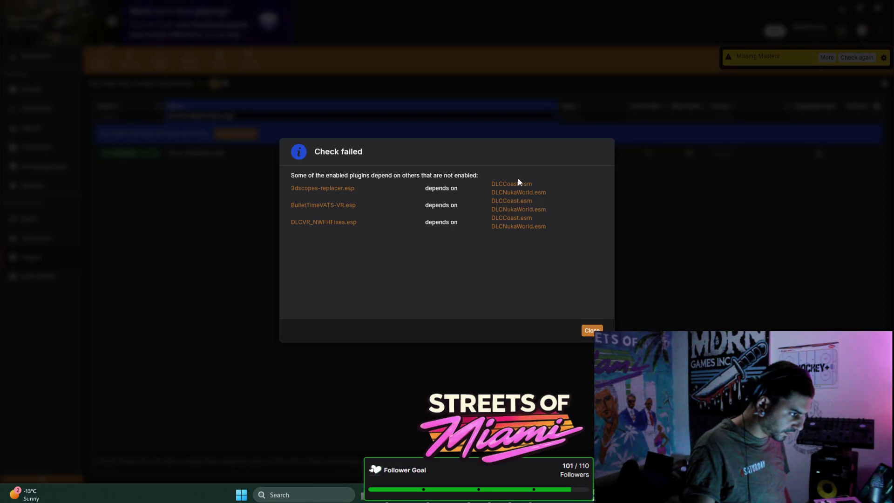
pyautogui.click(592, 330)
pyautogui.click(842, 8)
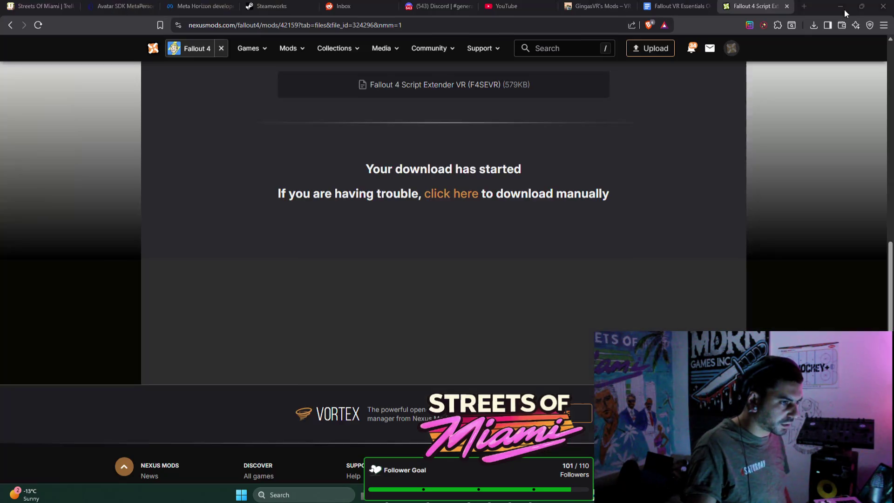
# Start installing Fallout 4 to DATA (D:) from its Steam library page, then cancel at the EULA
pyautogui.click(491, 501)
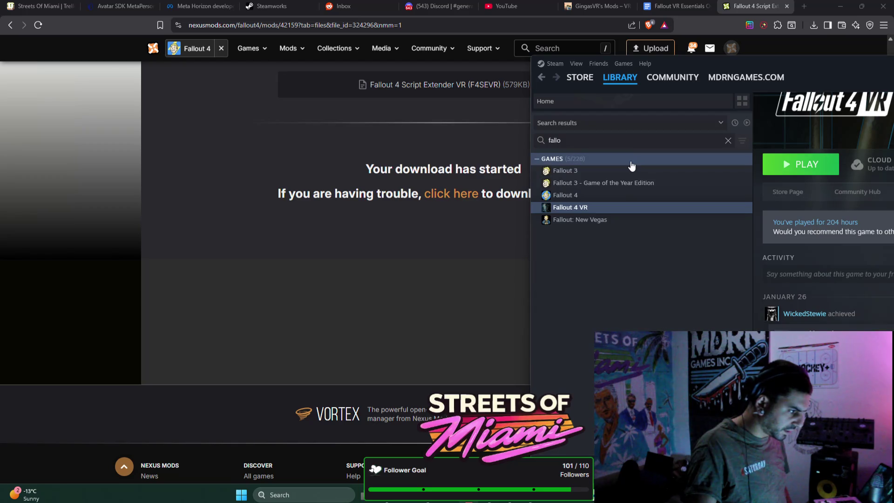
pyautogui.click(593, 197)
pyautogui.moveTo(747, 56)
pyautogui.mouseDown()
pyautogui.moveTo(527, 80)
pyautogui.moveTo(353, 54)
pyautogui.mouseUp()
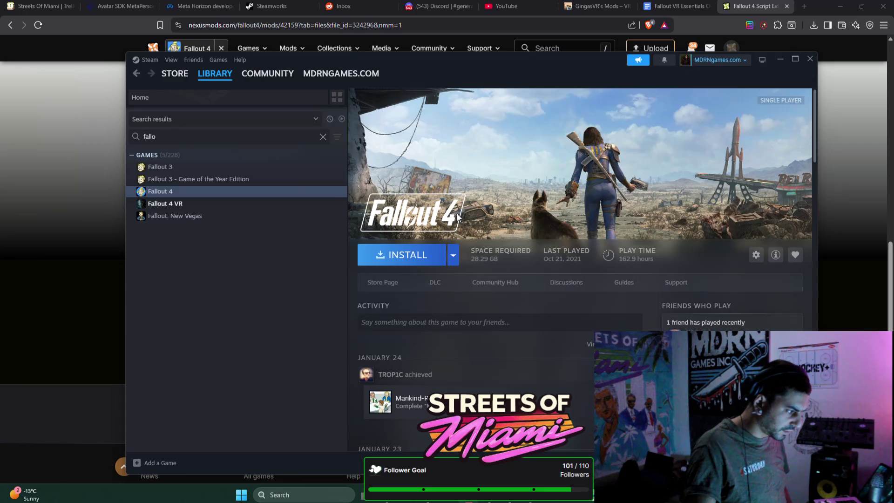
pyautogui.click(453, 254)
pyautogui.click(453, 254)
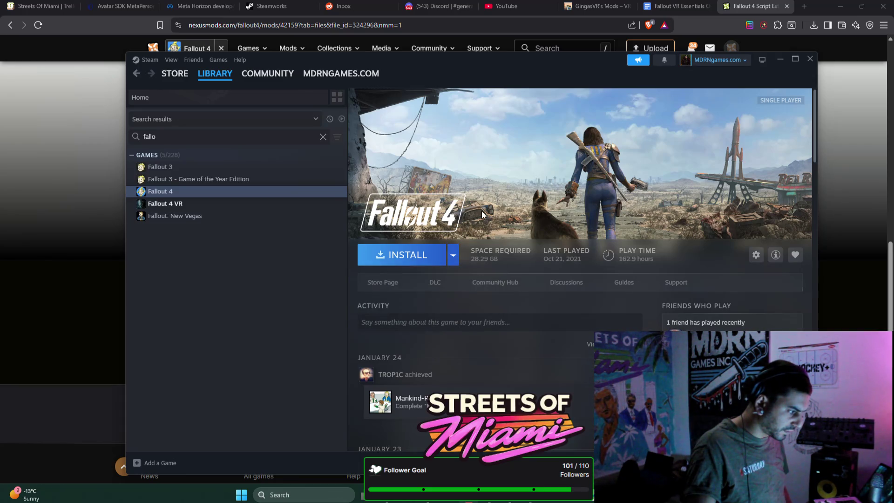
pyautogui.click(414, 264)
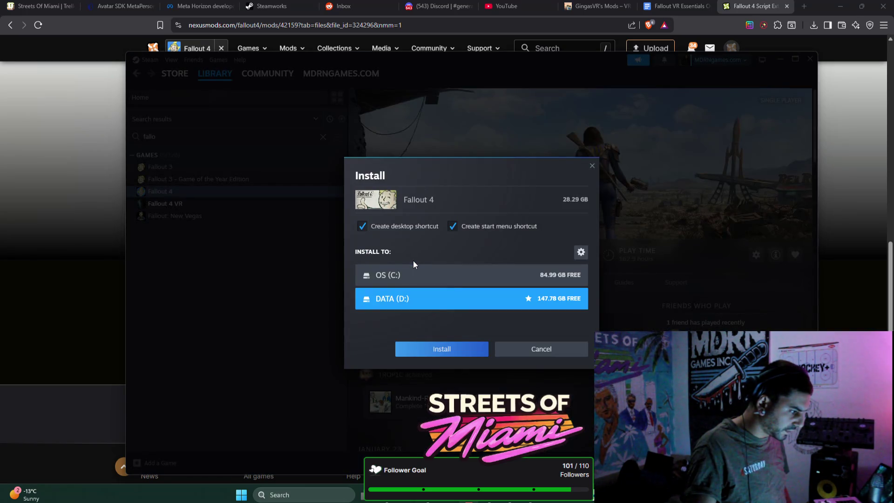
pyautogui.click(439, 348)
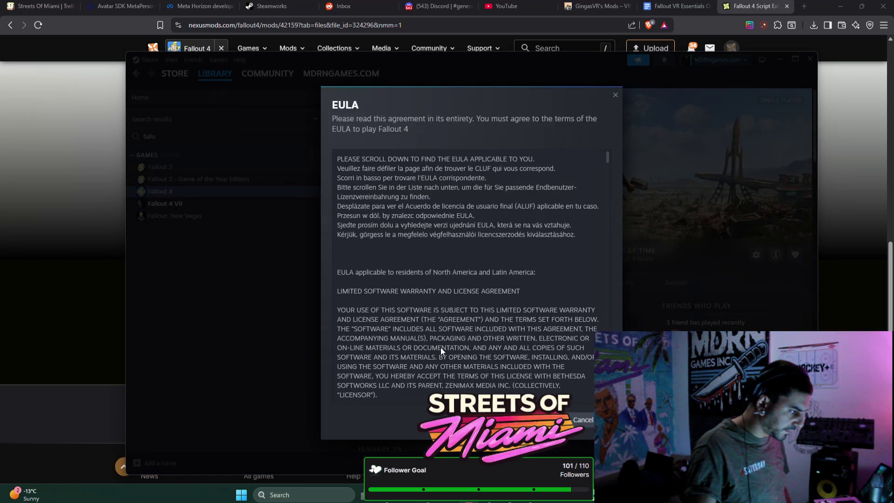
pyautogui.click(585, 420)
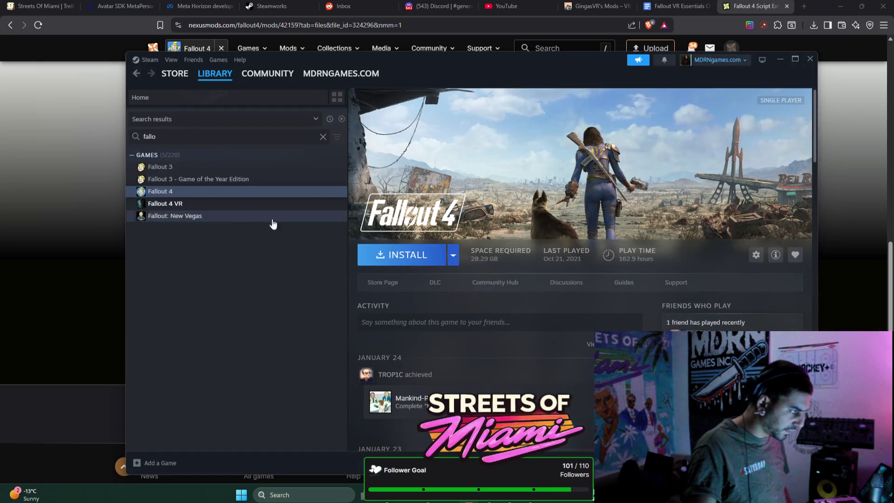
pyautogui.click(198, 205)
pyautogui.scroll(-2, 495, 332)
pyautogui.scroll(3, 495, 331)
pyautogui.click(286, 188)
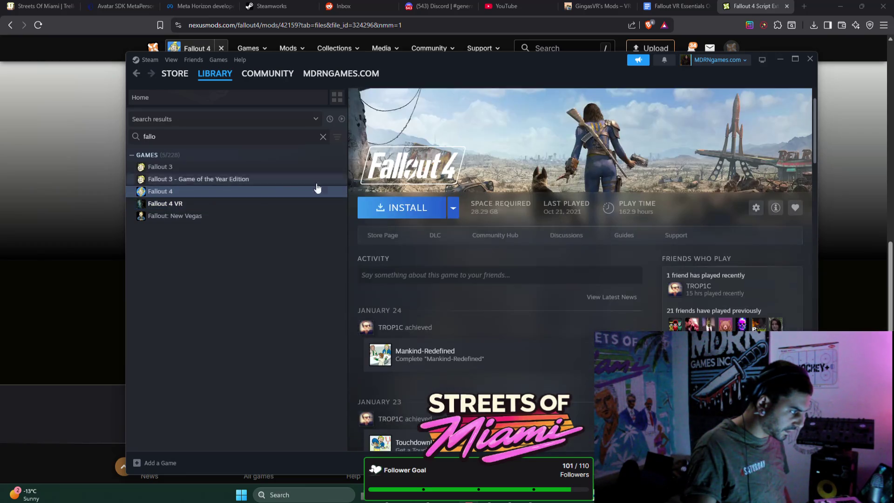
pyautogui.scroll(-10, 563, 275)
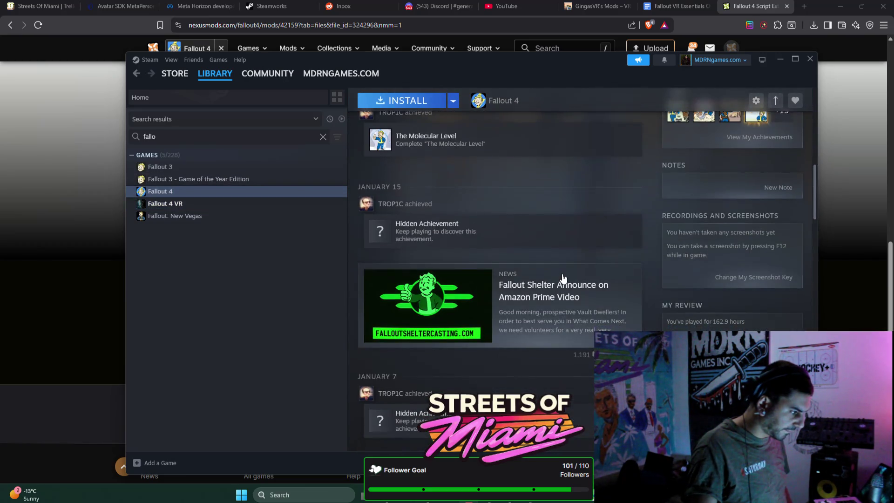
pyautogui.scroll(-5, 563, 276)
pyautogui.scroll(15, 563, 278)
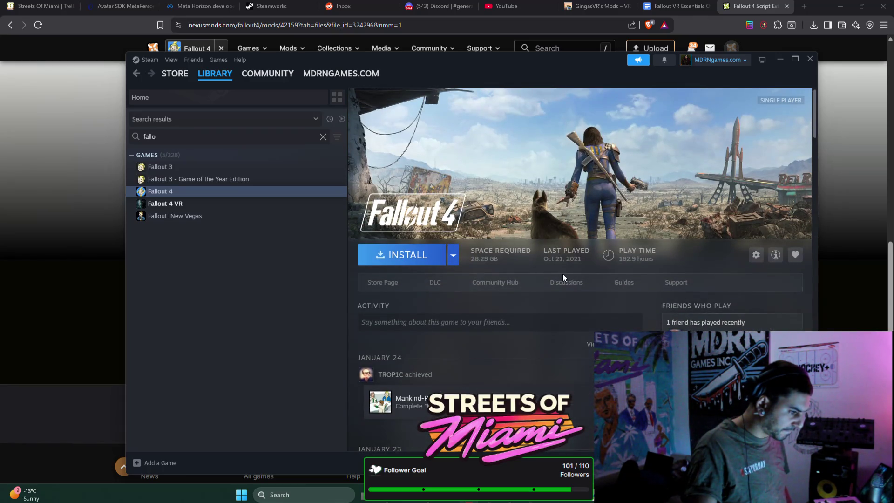
pyautogui.click(453, 259)
pyautogui.click(518, 249)
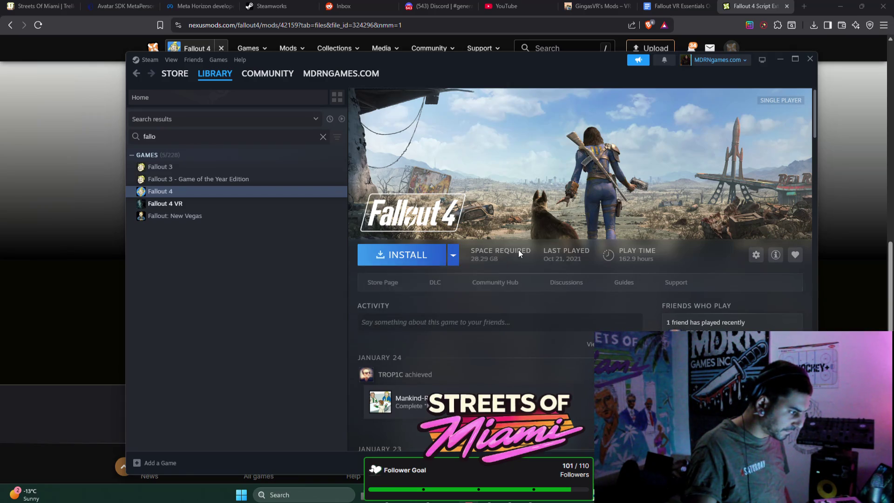
pyautogui.rightClick(169, 192)
pyautogui.click(205, 278)
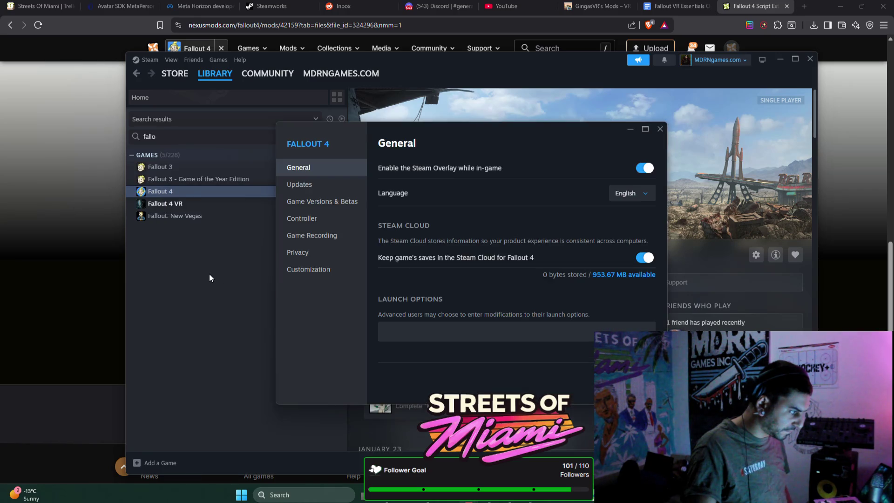
pyautogui.click(325, 186)
pyautogui.click(326, 200)
pyautogui.click(325, 218)
pyautogui.click(325, 238)
pyautogui.click(321, 253)
pyautogui.click(321, 269)
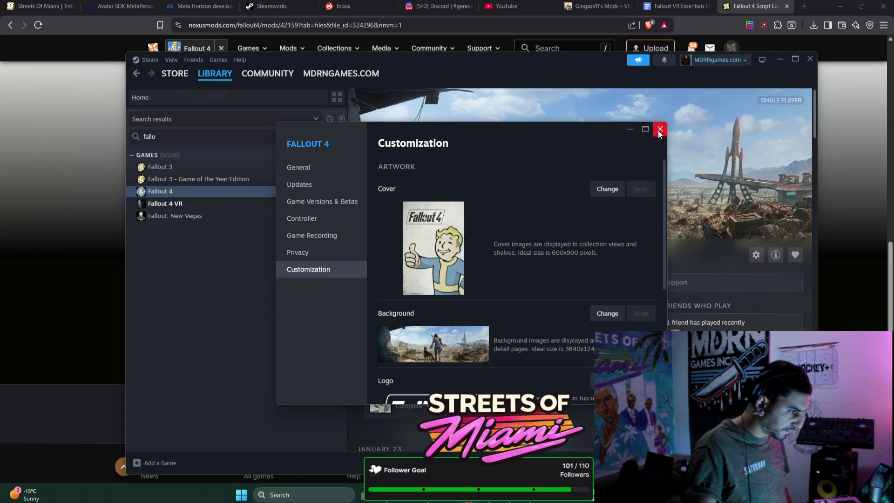
pyautogui.click(659, 129)
pyautogui.click(457, 252)
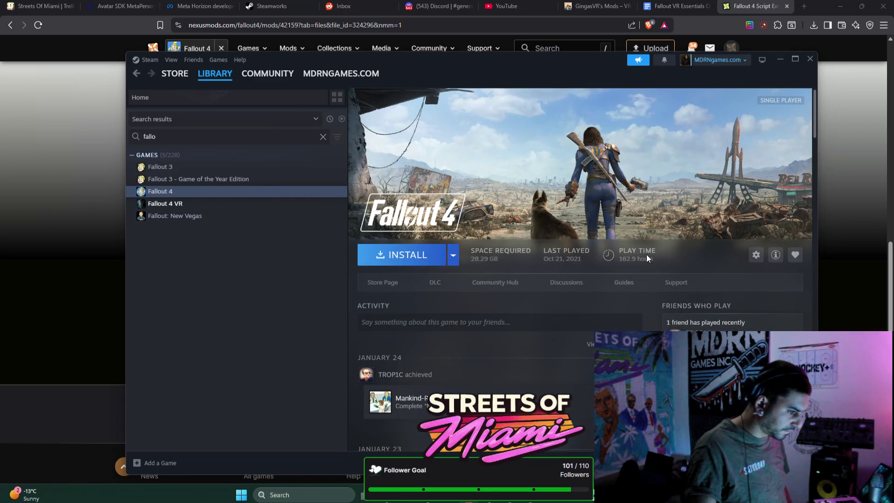
# Browse the Fallout 4 store page with trailer sound on, reviewing its editions and add-ons like Far Harbor
pyautogui.click(388, 290)
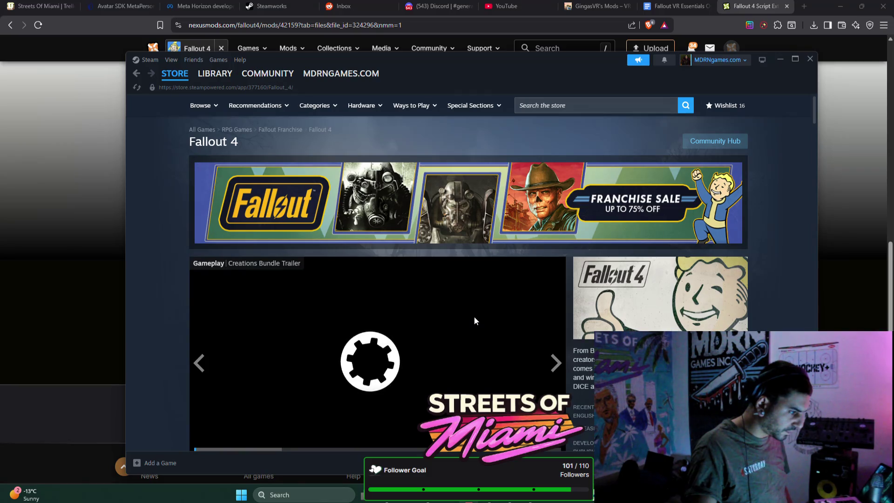
pyautogui.scroll(-2, 474, 314)
pyautogui.click(222, 369)
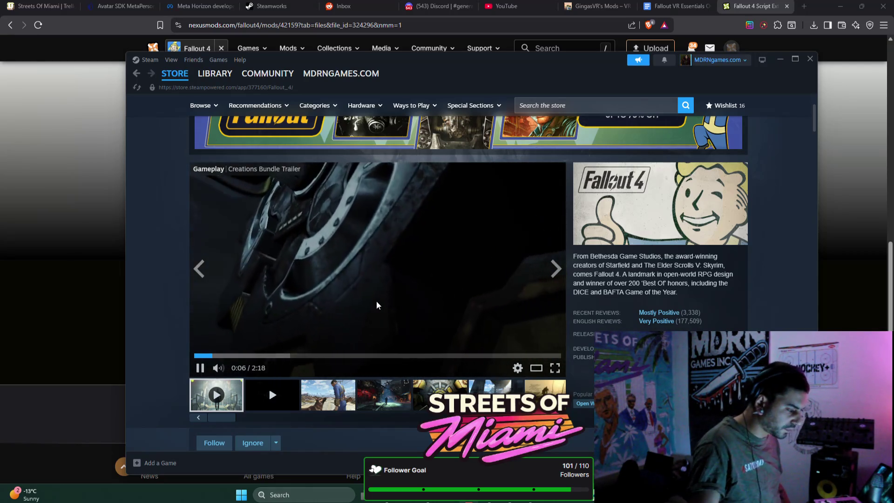
pyautogui.scroll(-2, 378, 301)
pyautogui.scroll(-5, 378, 304)
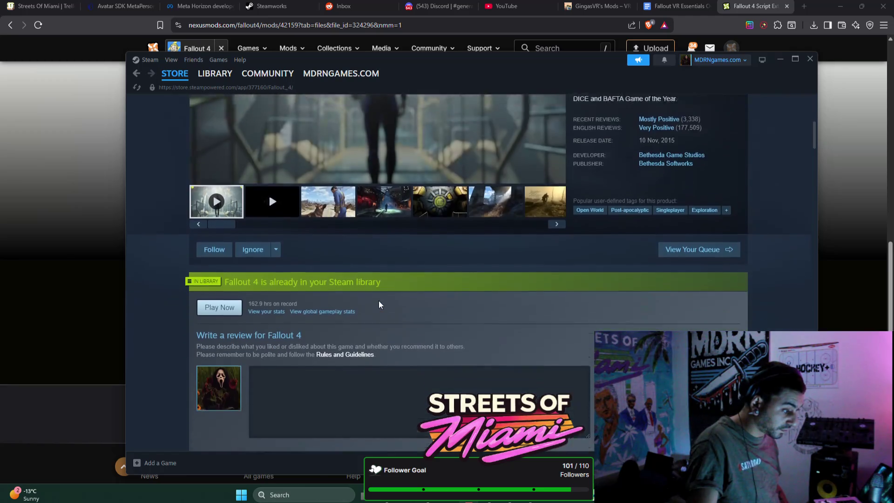
pyautogui.scroll(-5, 378, 300)
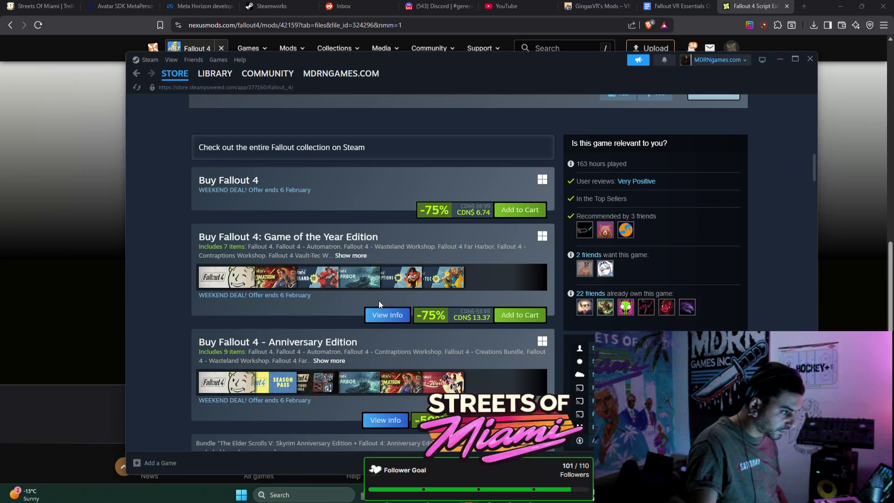
pyautogui.scroll(-1, 381, 299)
pyautogui.scroll(-1, 381, 299)
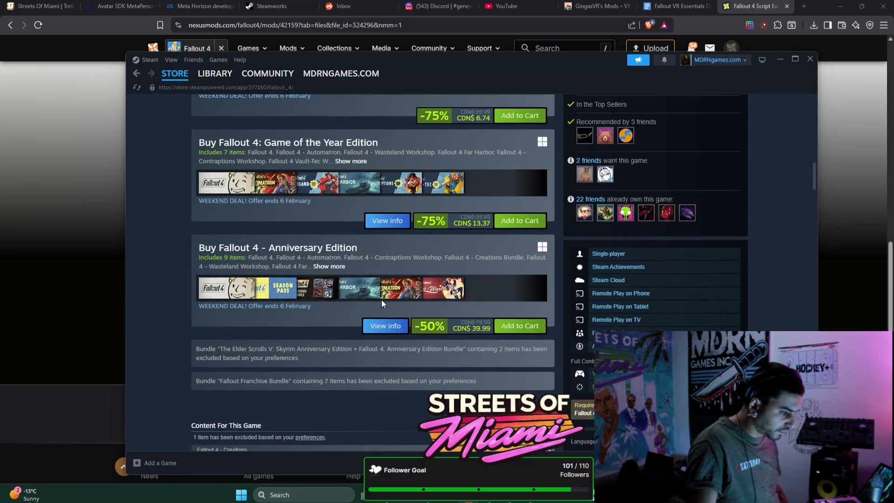
pyautogui.scroll(-2, 381, 299)
pyautogui.scroll(-1, 381, 301)
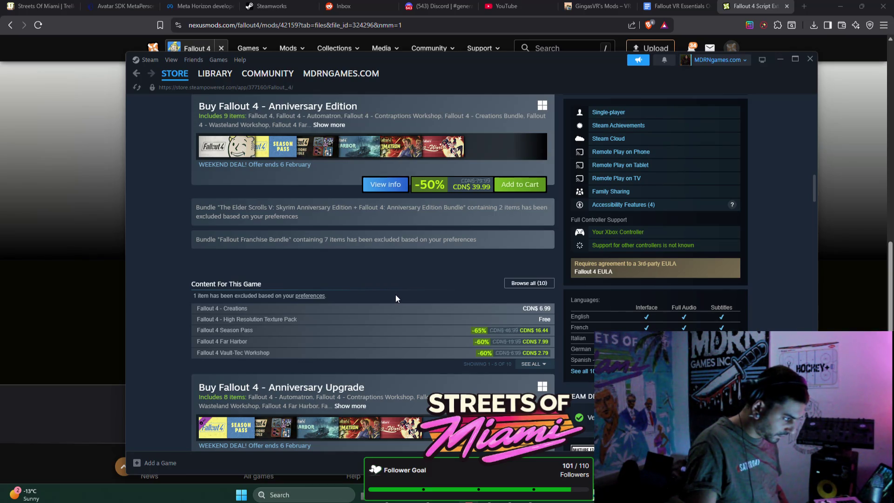
pyautogui.scroll(-3, 396, 295)
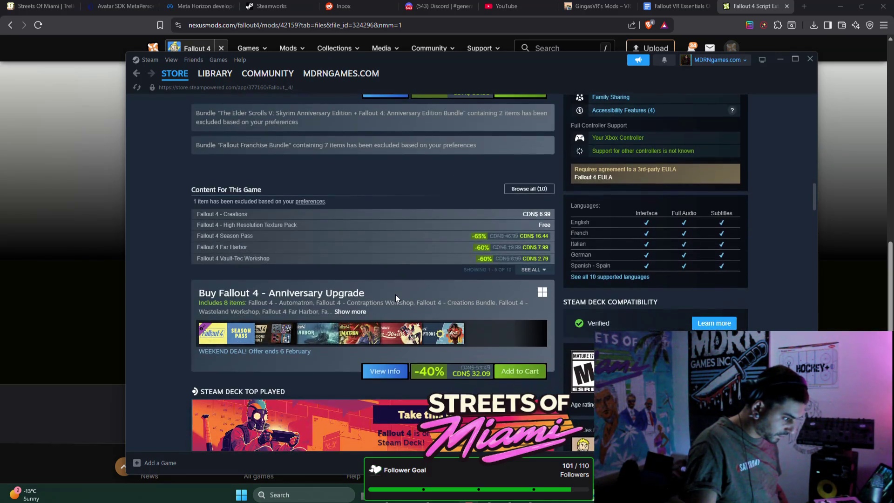
pyautogui.scroll(-2, 396, 297)
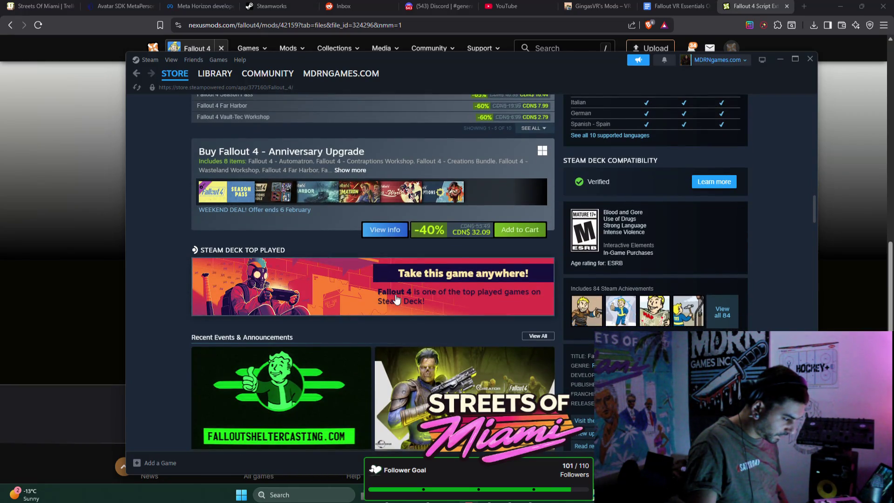
pyautogui.scroll(-2, 396, 298)
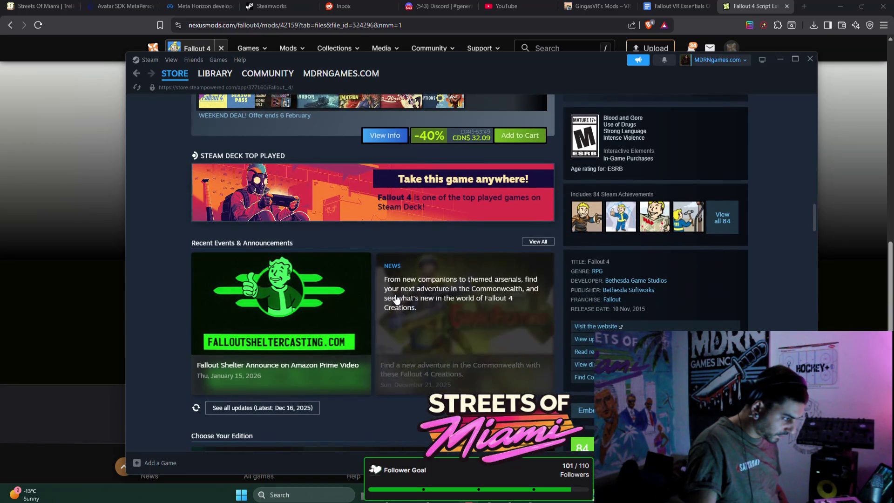
pyautogui.scroll(15, 395, 298)
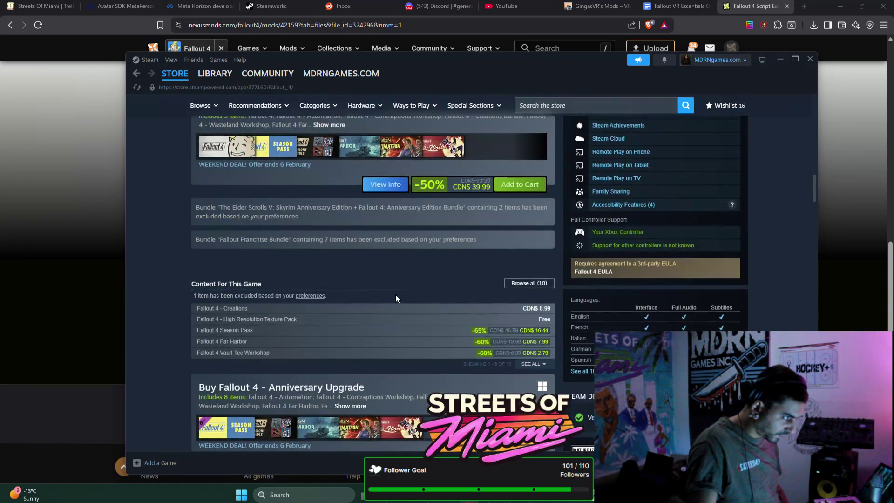
pyautogui.scroll(7, 395, 294)
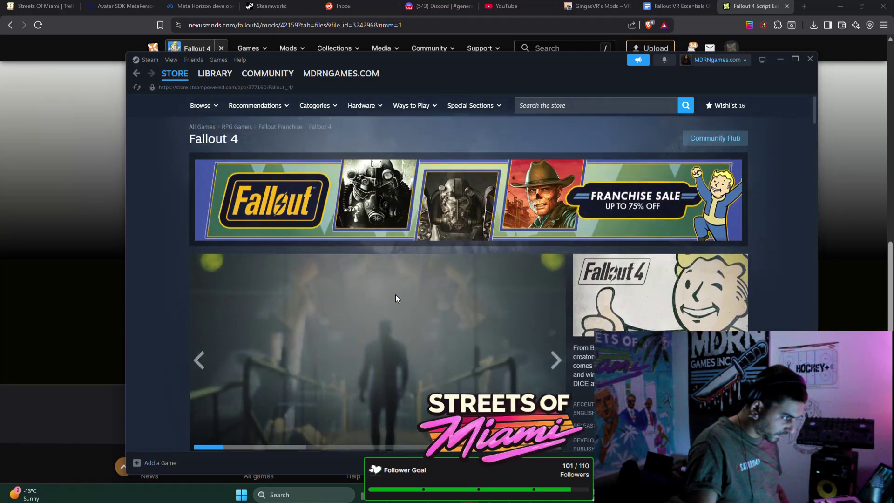
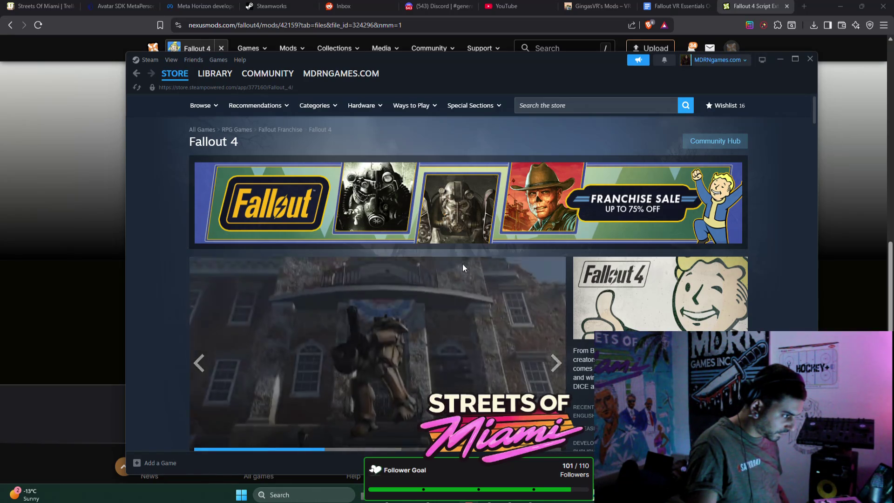
# Show Fallout 4 VR in the Steam library, then bring the script extender download page forward
pyautogui.scroll(-1, 463, 267)
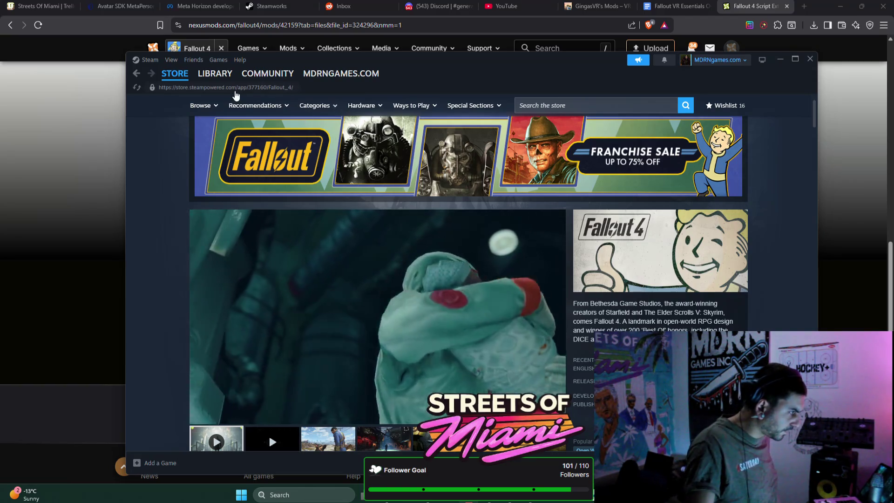
pyautogui.moveTo(227, 80)
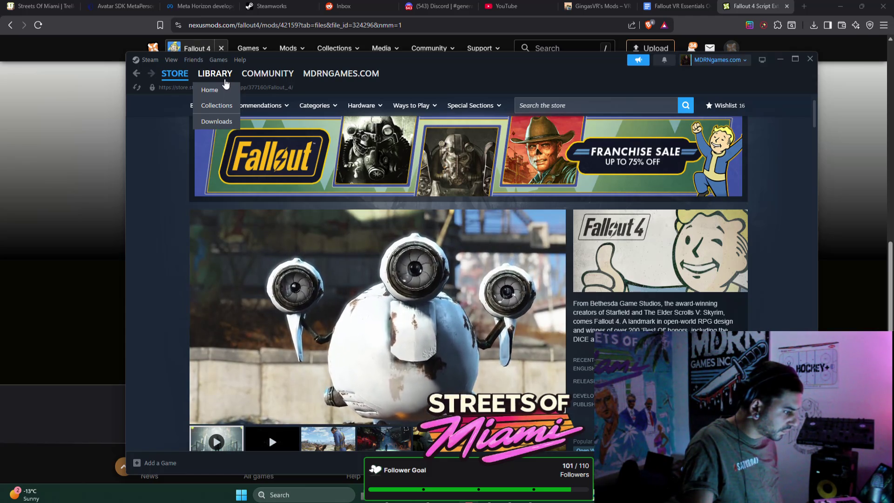
pyautogui.click(226, 82)
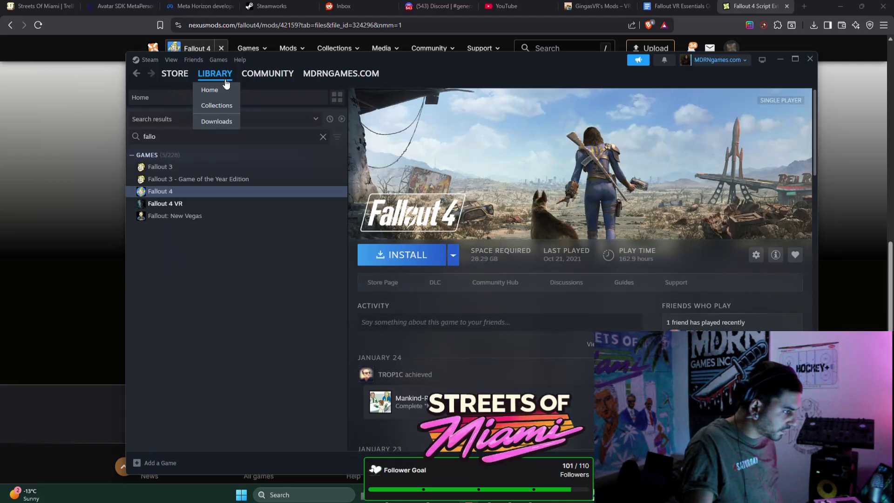
pyautogui.click(203, 205)
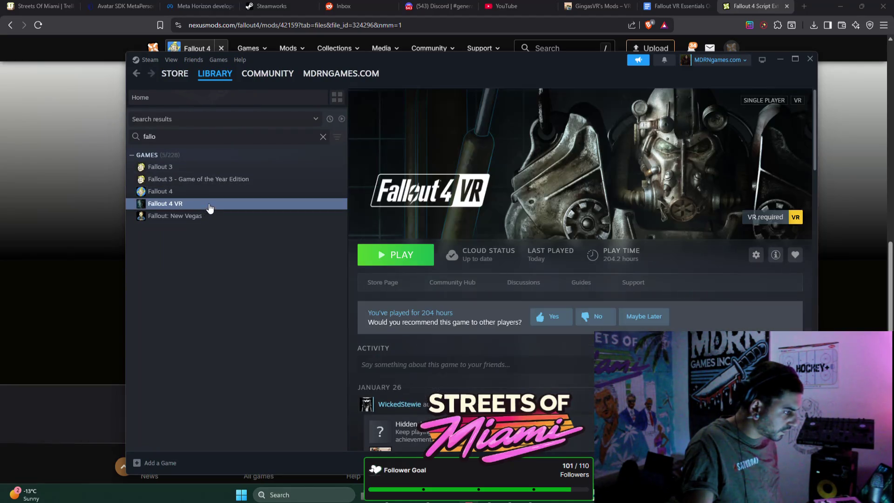
pyautogui.click(86, 138)
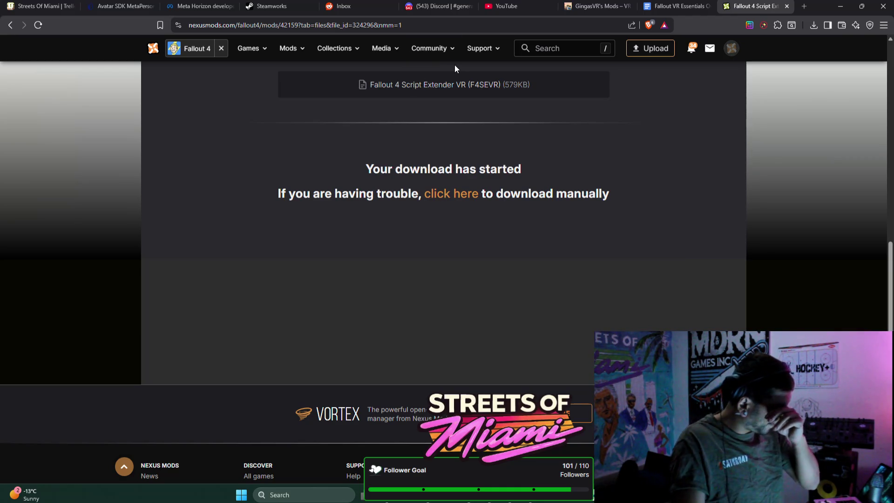
# Close the GingasVR's Mods tab and the Fallout VR Essentials guide document
pyautogui.click(592, 2)
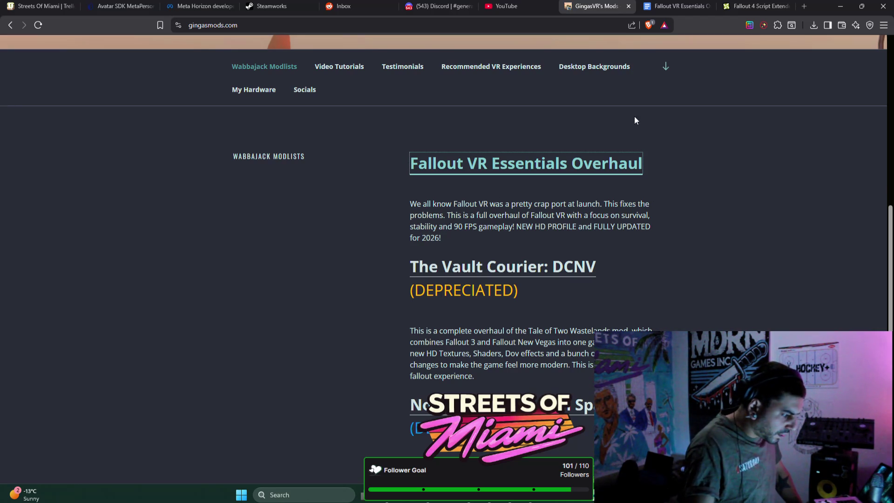
pyautogui.scroll(-1, 635, 120)
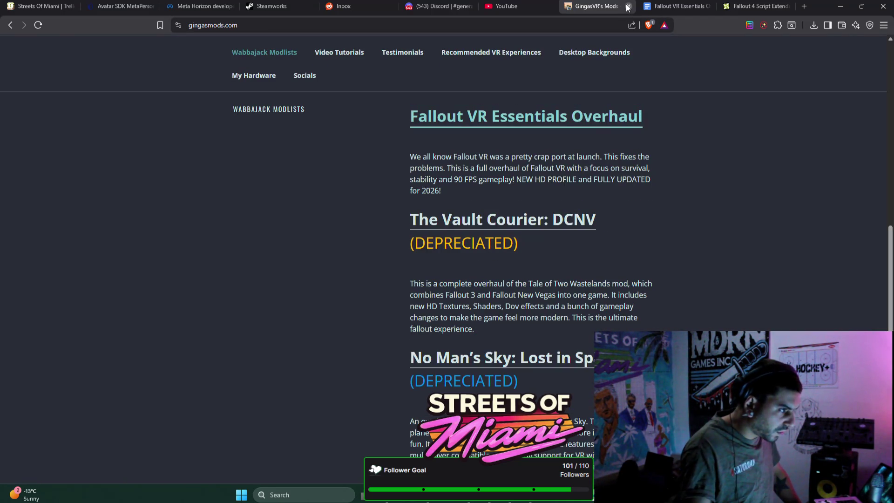
pyautogui.click(627, 7)
pyautogui.scroll(-2, 621, 73)
pyautogui.scroll(-1, 621, 72)
pyautogui.scroll(-1, 621, 72)
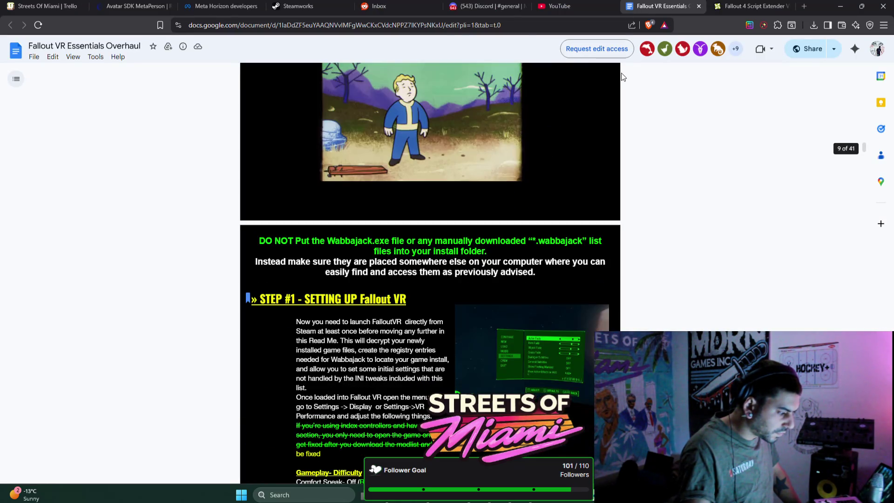
pyautogui.scroll(-2, 621, 73)
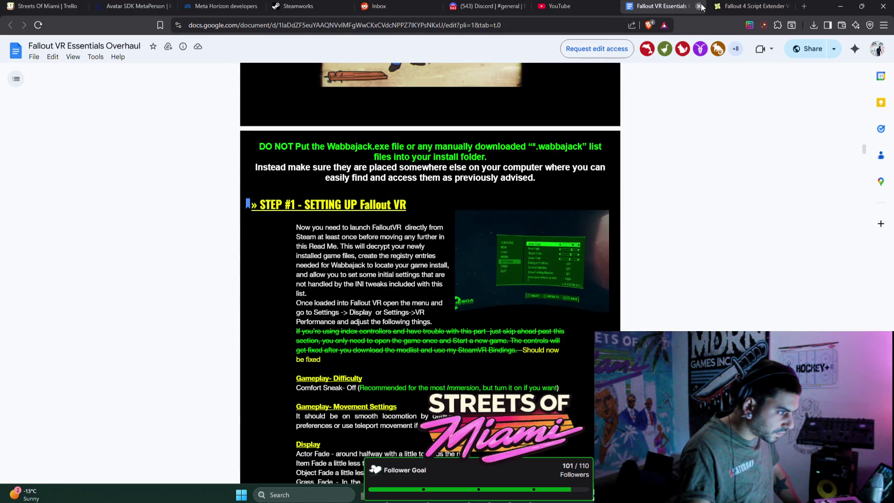
pyautogui.click(699, 6)
# Close the Discord general channel and the Meta Horizon developer dashboard tabs
pyautogui.click(574, 7)
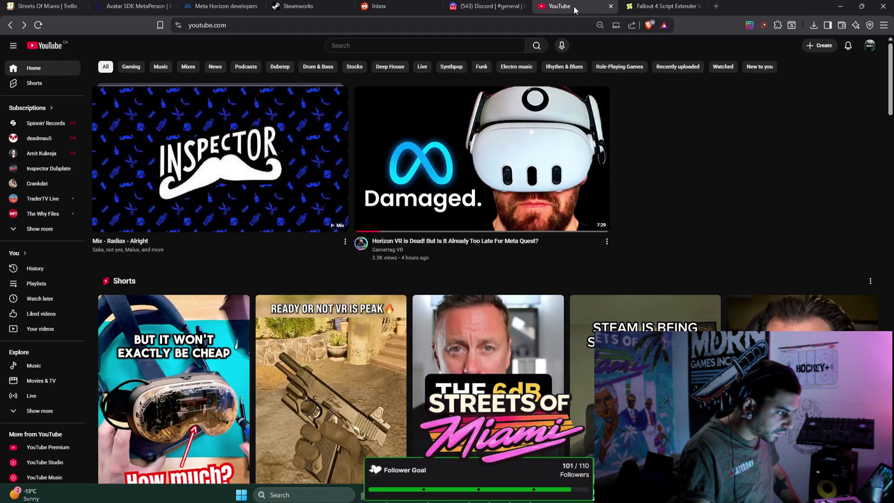
pyautogui.click(480, 8)
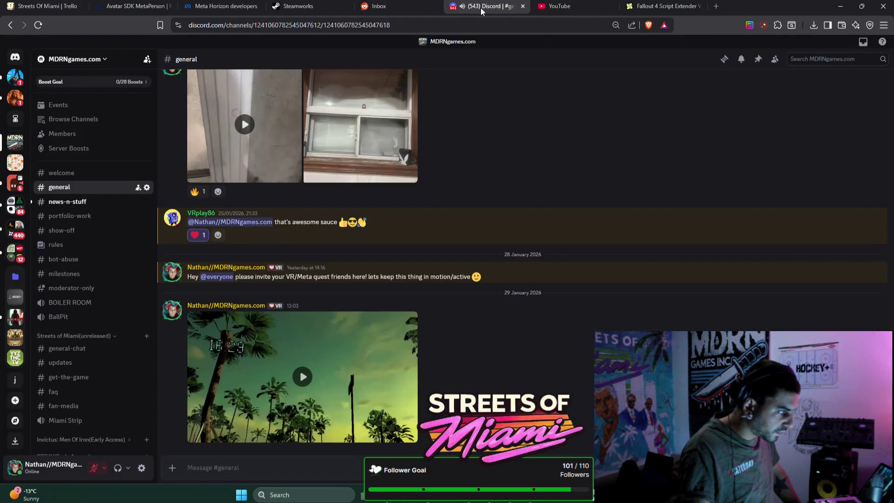
pyautogui.click(522, 6)
pyautogui.click(401, 16)
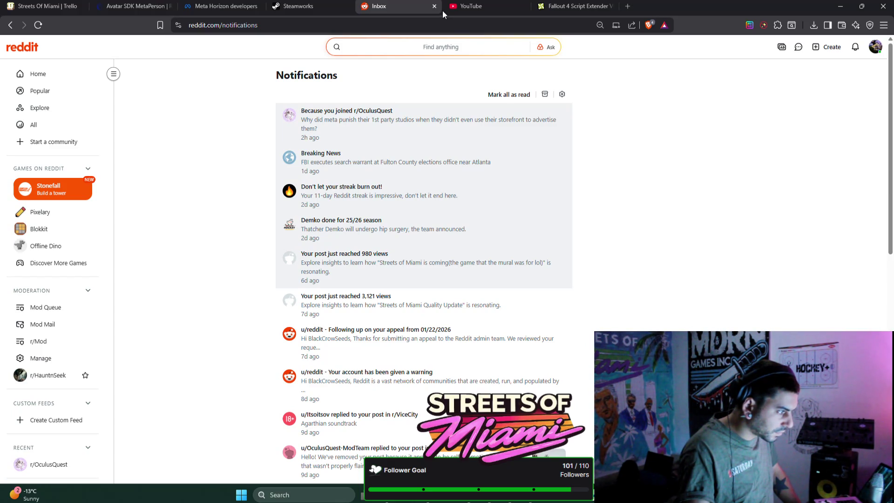
pyautogui.click(292, 7)
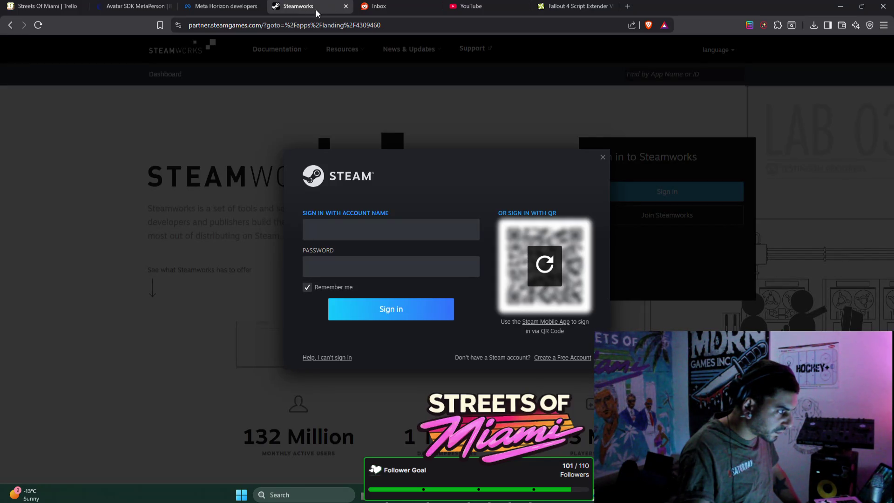
pyautogui.click(209, 8)
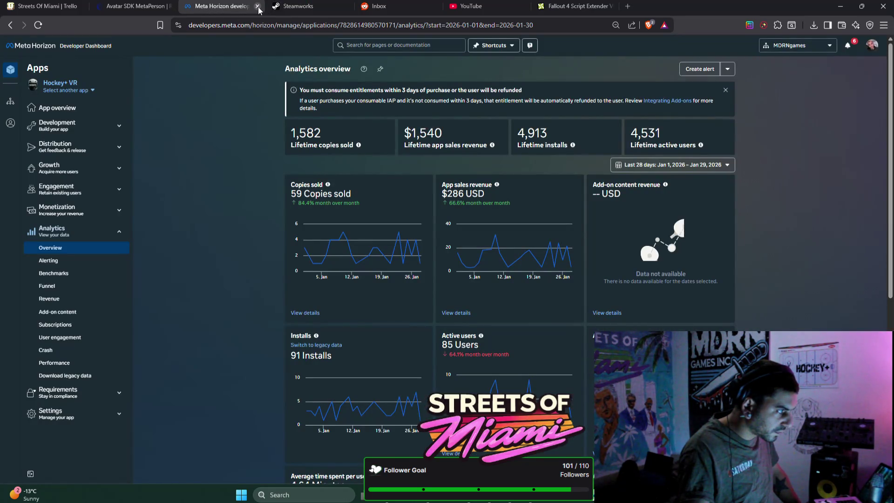
pyautogui.click(258, 7)
# Go back to the Fallout 4 Script Extender page, then minimize Brave
pyautogui.click(150, 13)
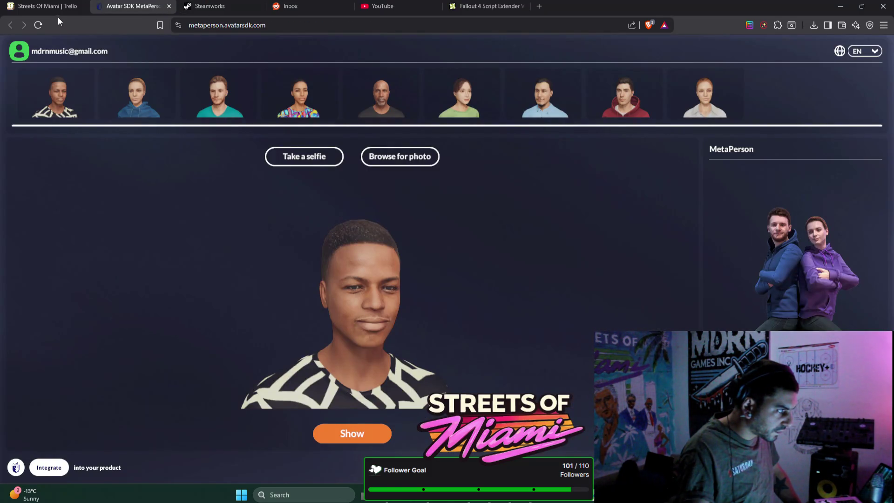
pyautogui.click(58, 9)
pyautogui.click(500, 6)
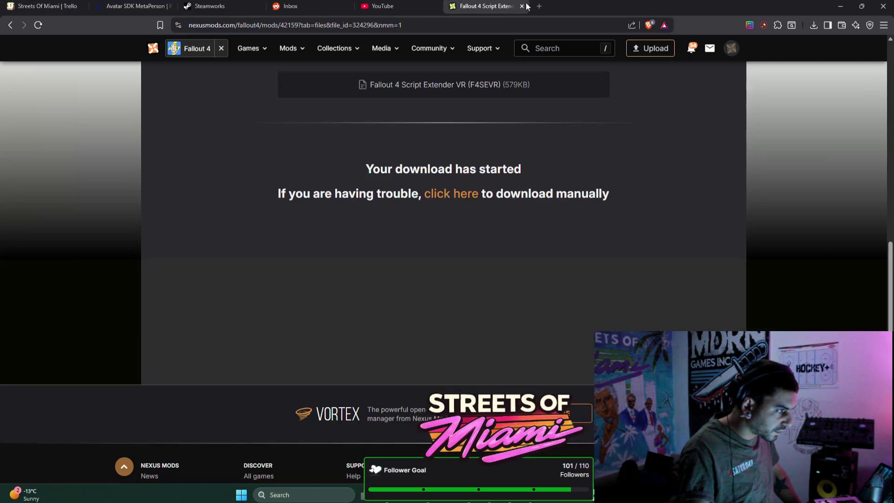
pyautogui.click(840, 7)
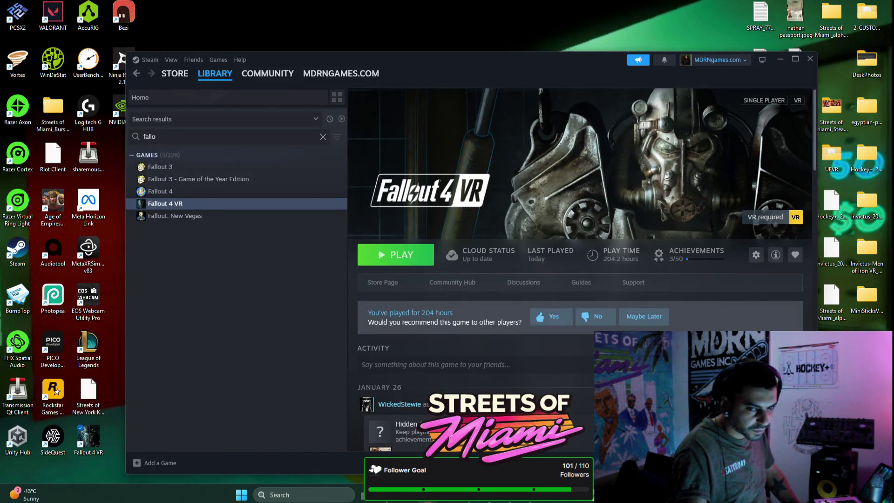
# Alt+Tab to Meta Quest Developer Hub showing the Streets of Miami app page
pyautogui.hotkey('alt', 'Tab')
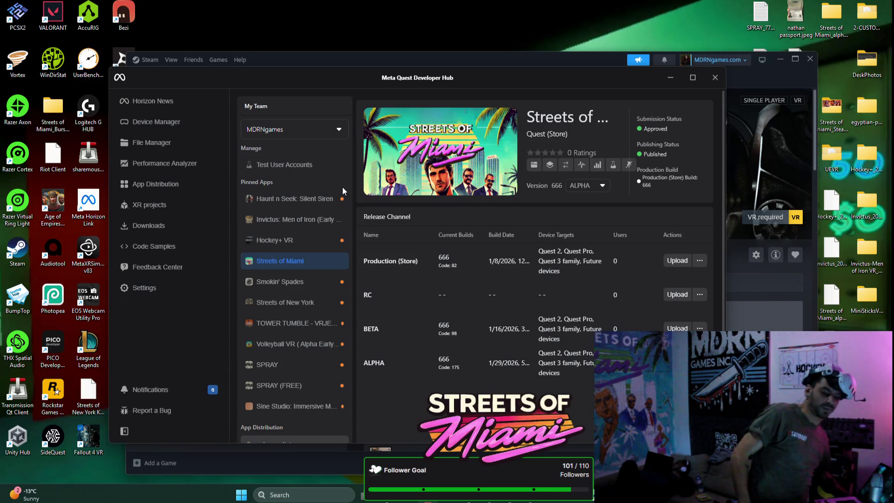
# Clear the stray text selection in the hub and return to the Brave download page
pyautogui.moveTo(342, 186); pyautogui.dragTo(365, 168)
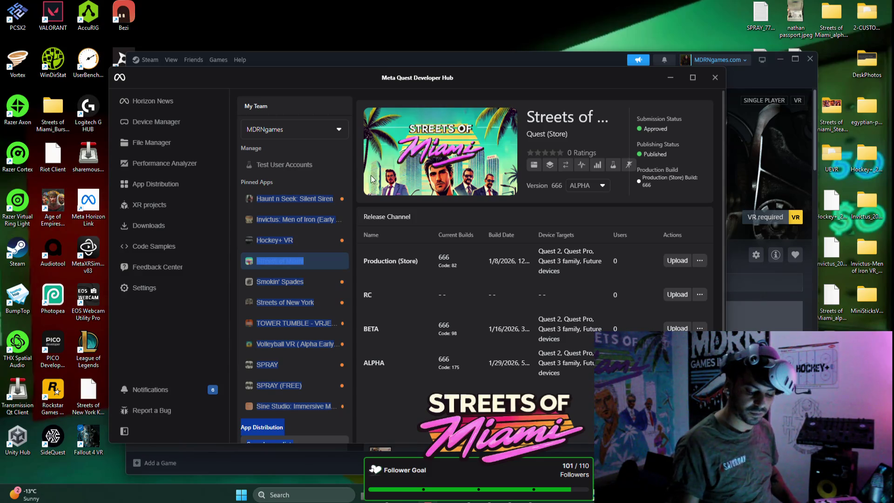
pyautogui.click(350, 291)
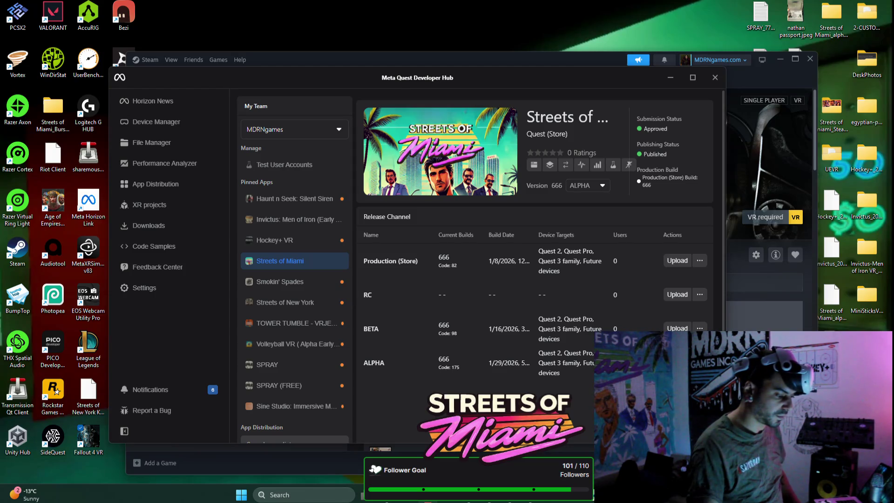
pyautogui.hotkey('alt', 'Tab')
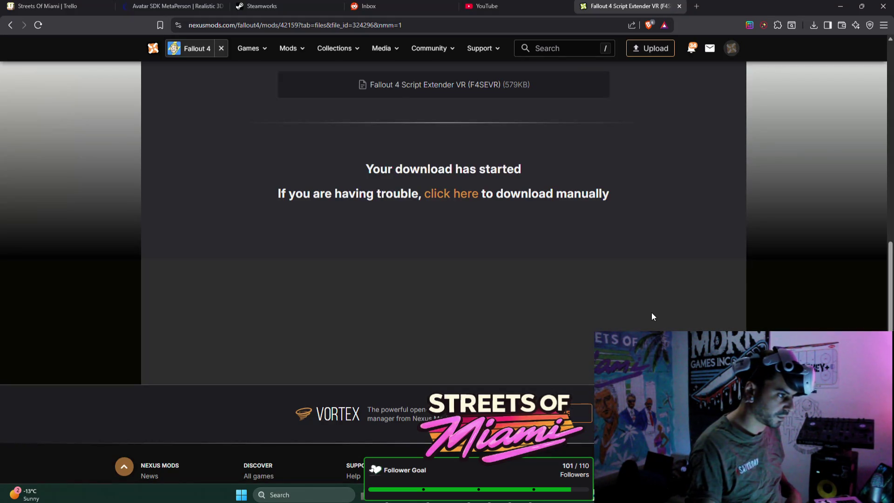
# Close the Fallout 4 Script Extender and Reddit notifications inbox tabs
pyautogui.click(678, 7)
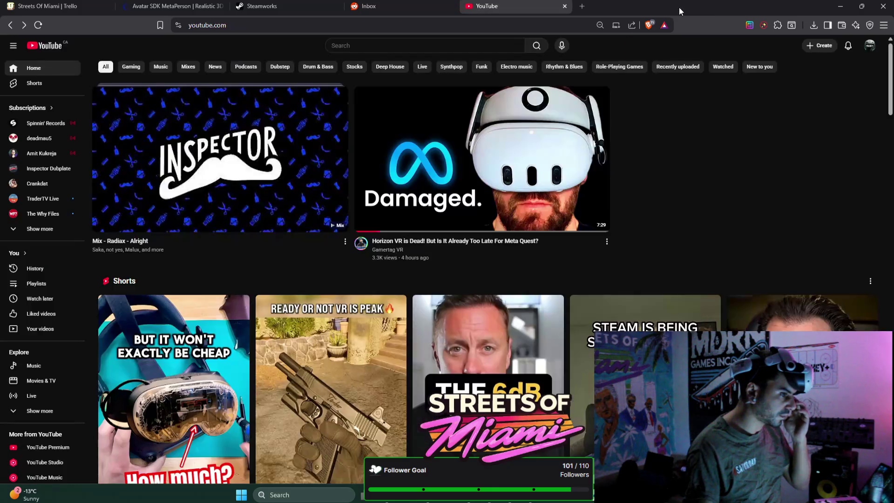
pyautogui.click(420, 3)
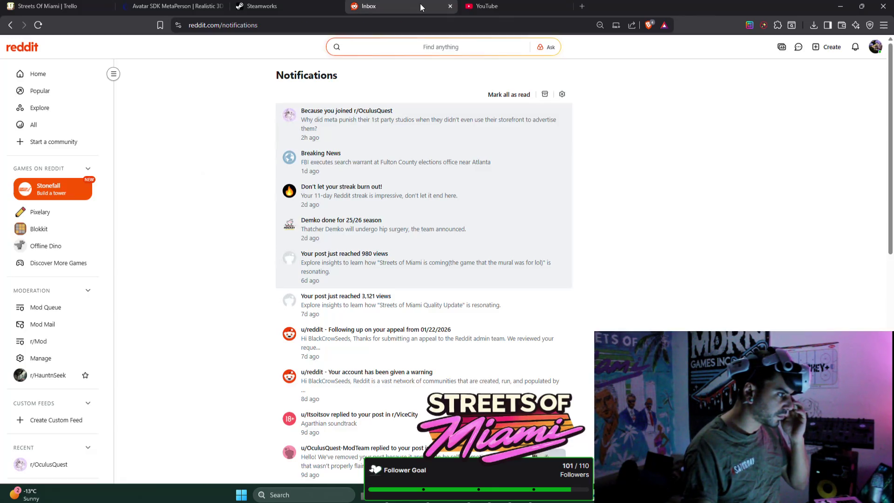
pyautogui.click(450, 6)
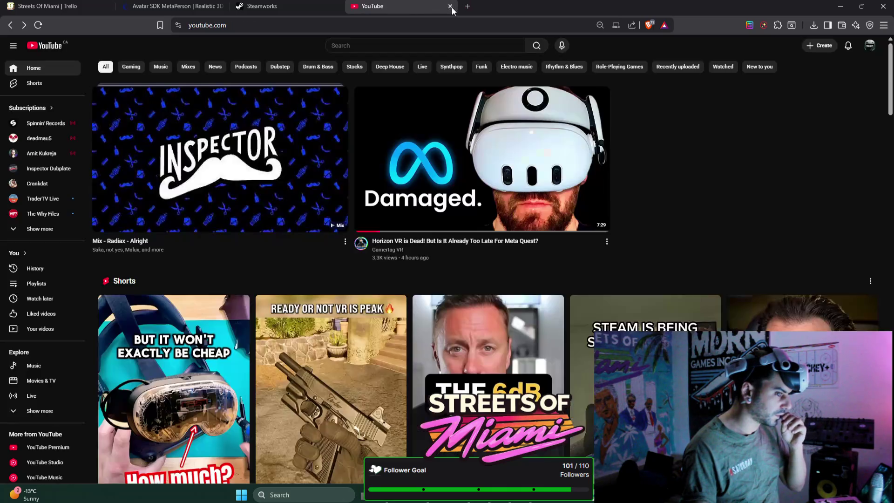
# Open a new tab and load the Meta Horizon casting page by entering 'oculus.com/casting'
pyautogui.click(301, 7)
pyautogui.click(199, 10)
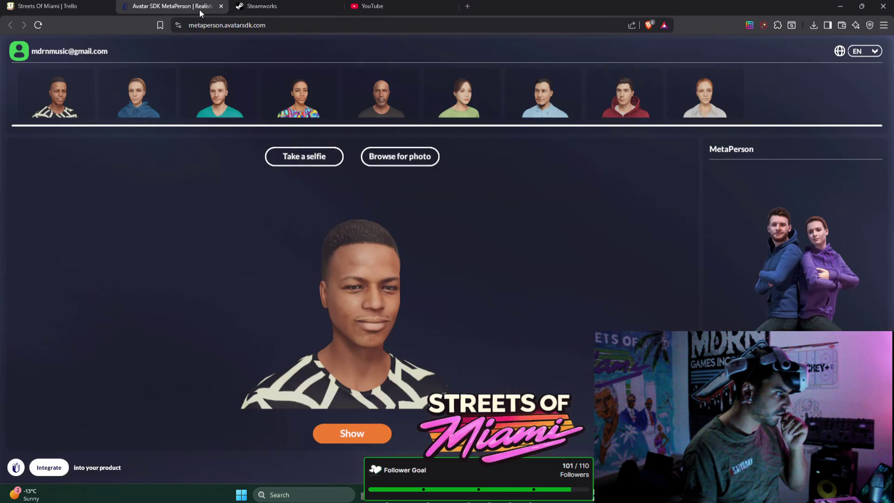
pyautogui.click(91, 10)
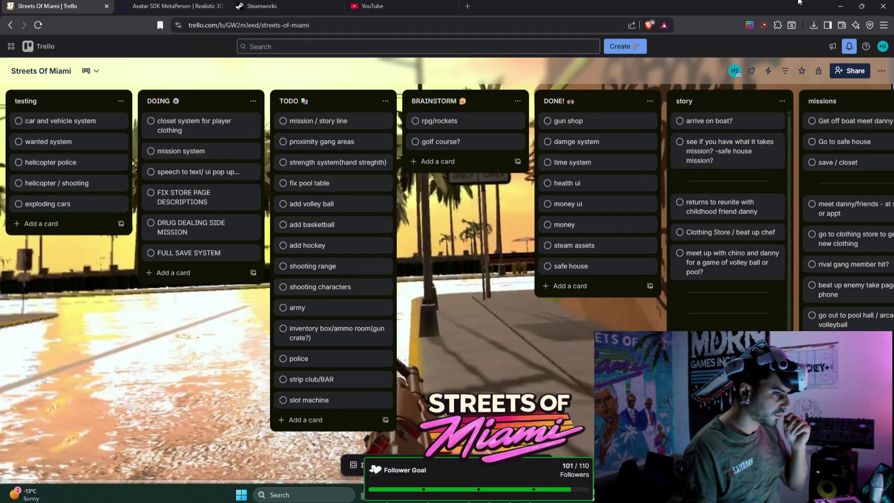
pyautogui.click(466, 6)
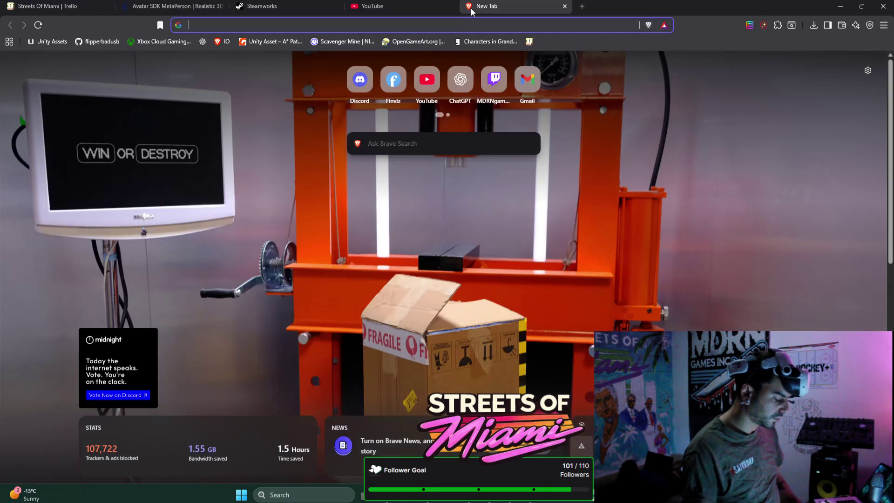
pyautogui.write('oculus.com/casting')
pyautogui.press('Return')
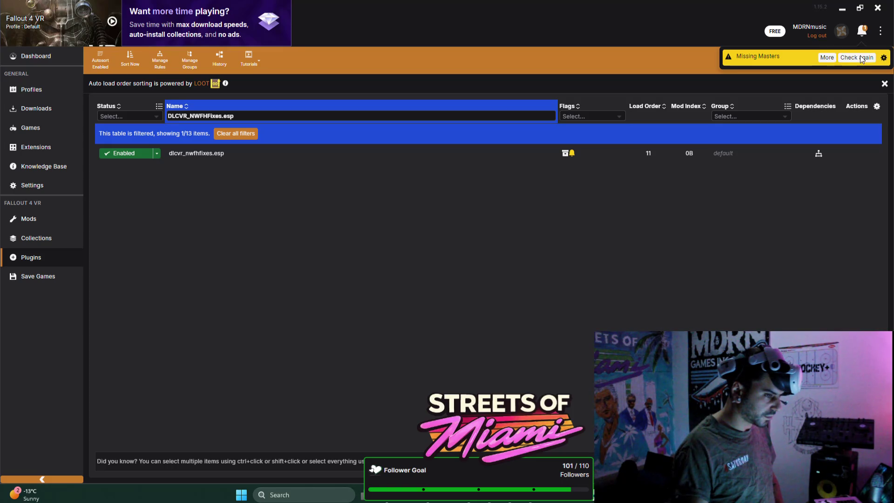
# Look at the missing-masters plugins, close the Check failed notice, and minimize Vortex
pyautogui.click(823, 59)
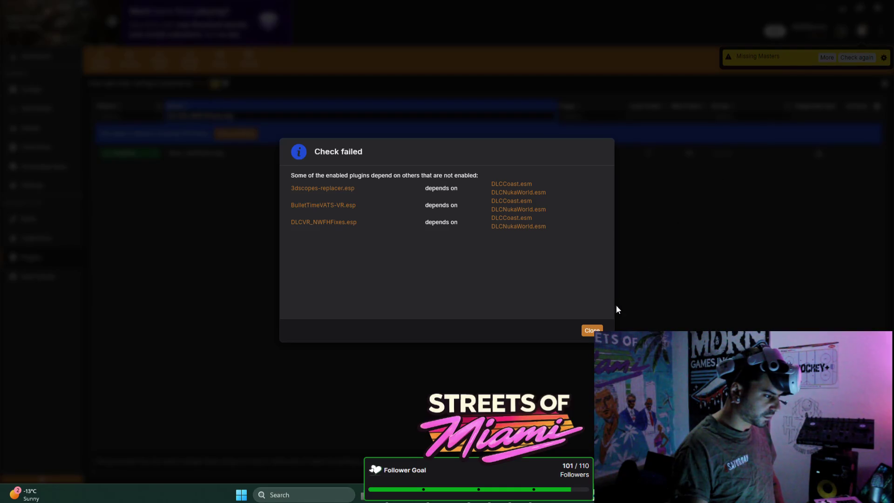
pyautogui.click(592, 330)
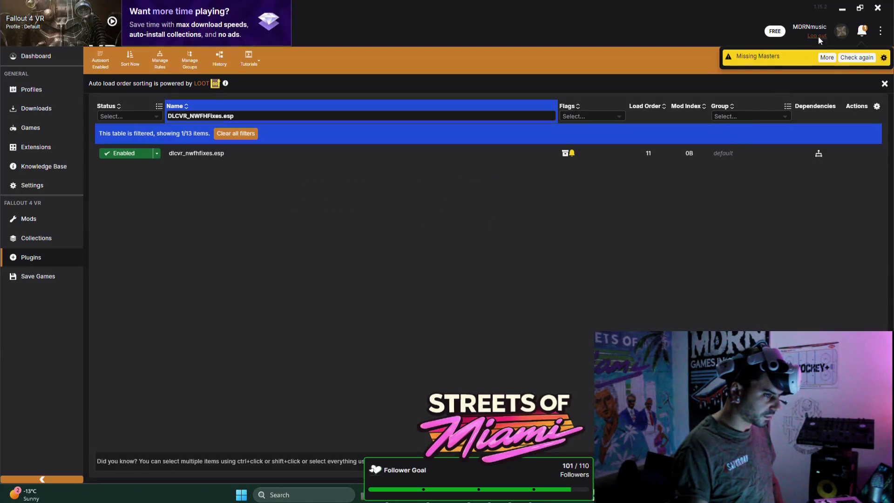
pyautogui.click(838, 12)
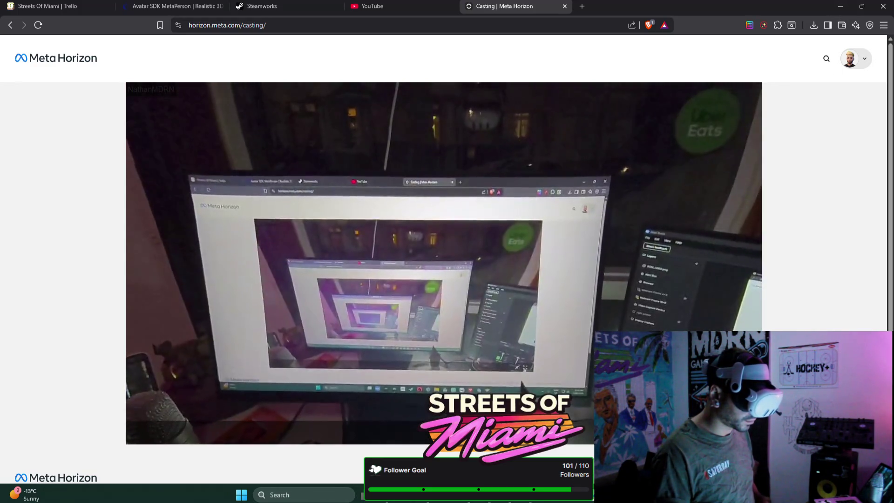
# Watch the headset cast full screen, then exit and return to Unity's Scene view
pyautogui.click(751, 435)
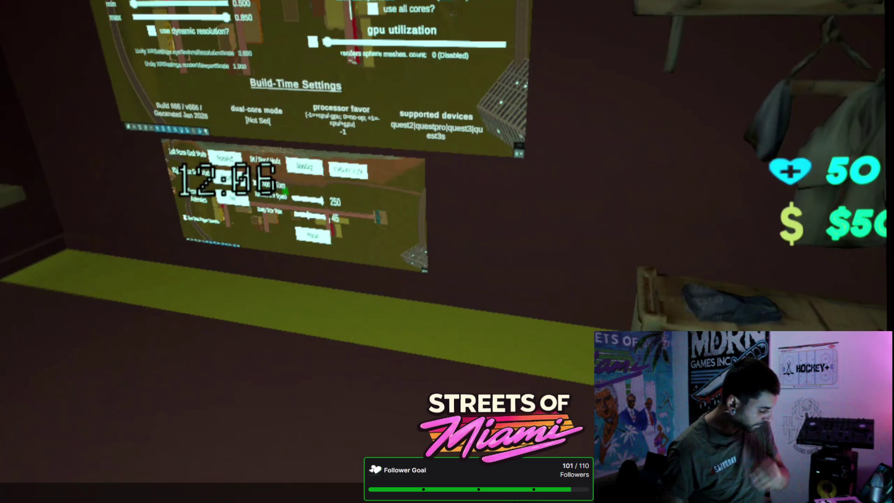
pyautogui.press('Escape')
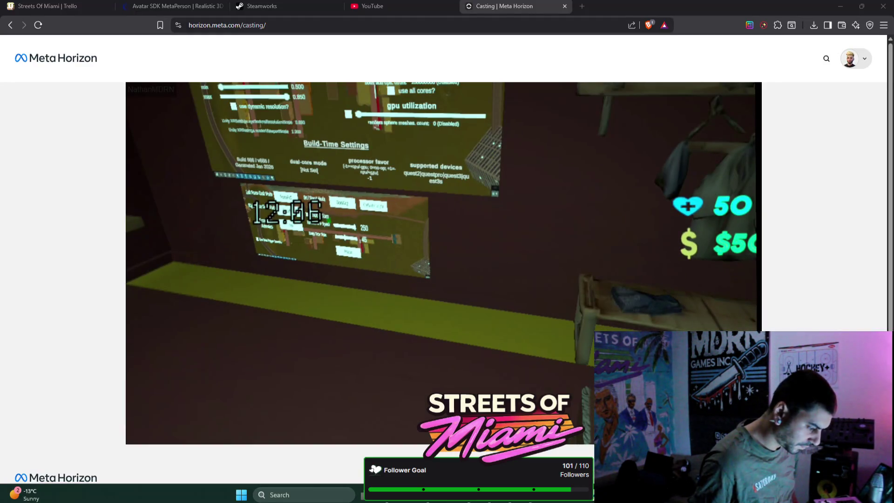
pyautogui.hotkey('alt', 'Tab')
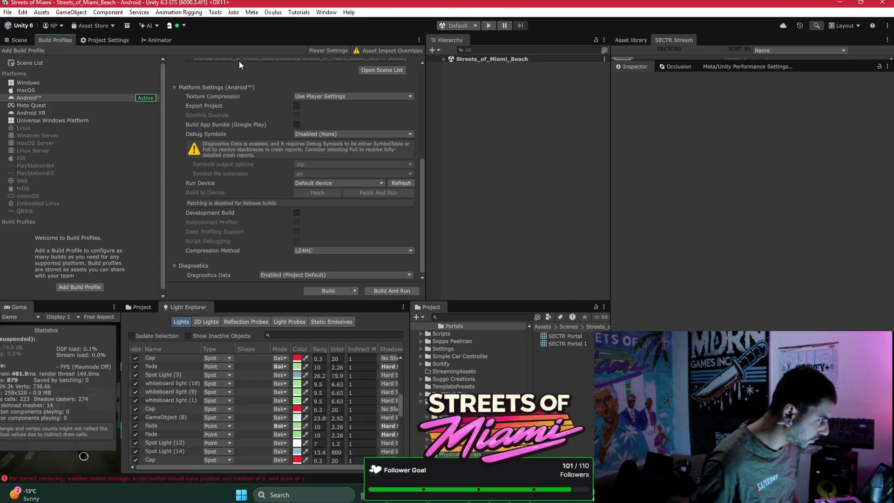
pyautogui.hotkey('ctrl', '1')
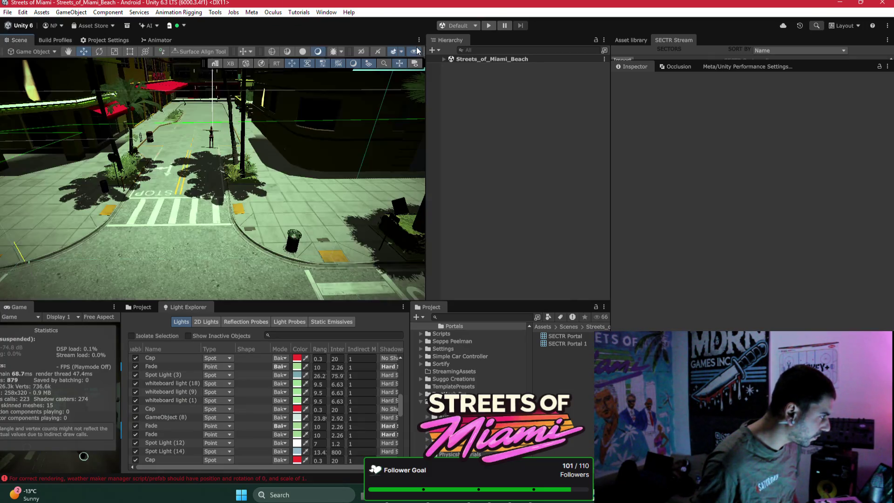
# Enter Play mode for the Streets of Miami scene and switch to Bezi
pyautogui.click(486, 26)
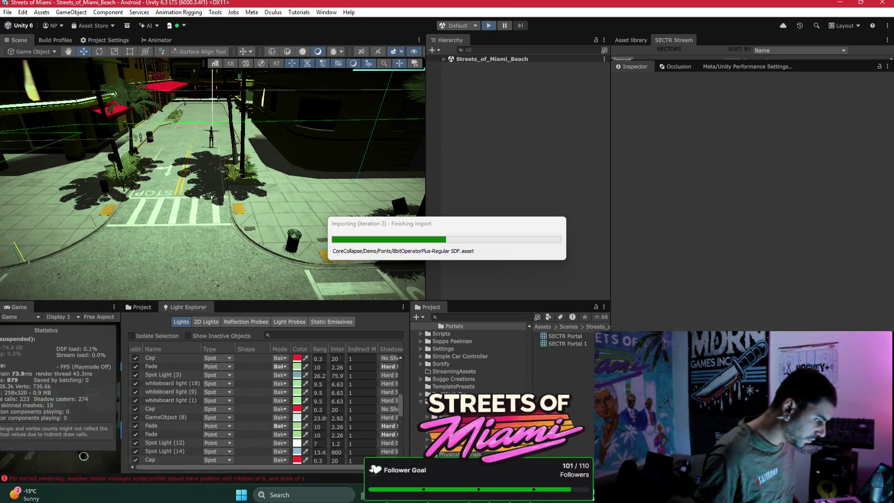
pyautogui.hotkey('alt', 'Tab')
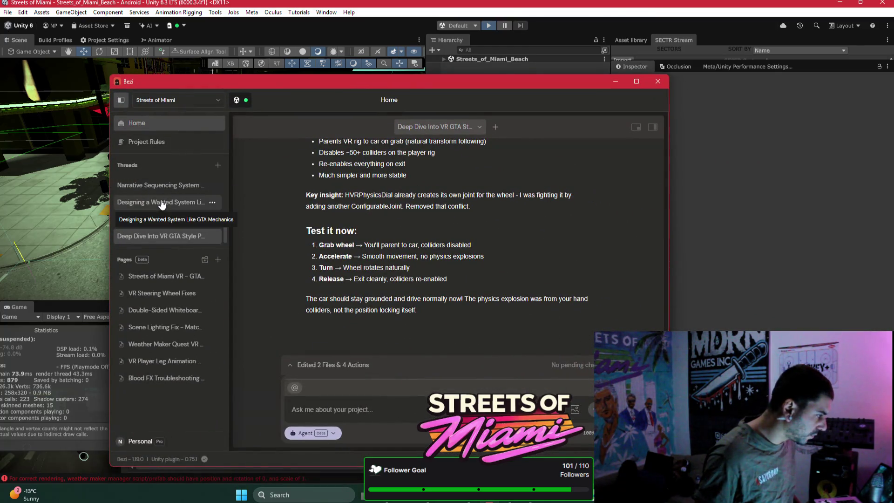
# In the Investigating Large Triangle Count thread, ask why the game runs at 2 fps, in Ask mode
pyautogui.scroll(3, 168, 209)
pyautogui.click(169, 183)
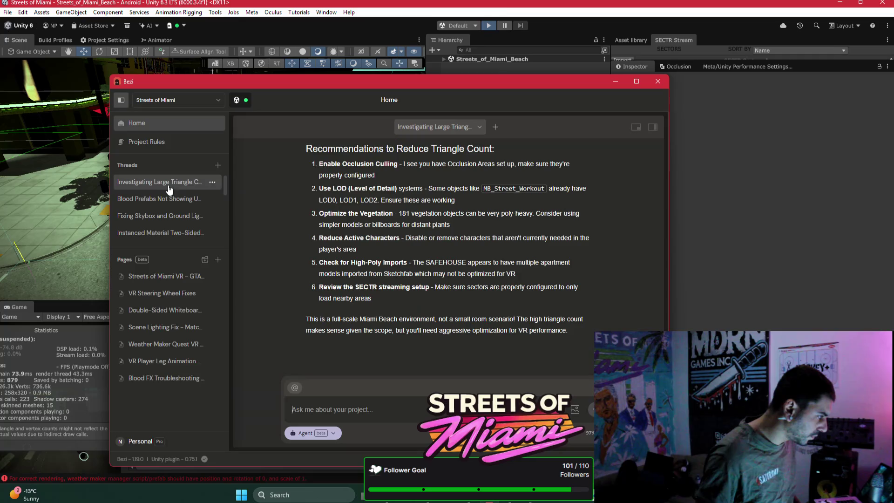
pyautogui.write('why the fuck is it')
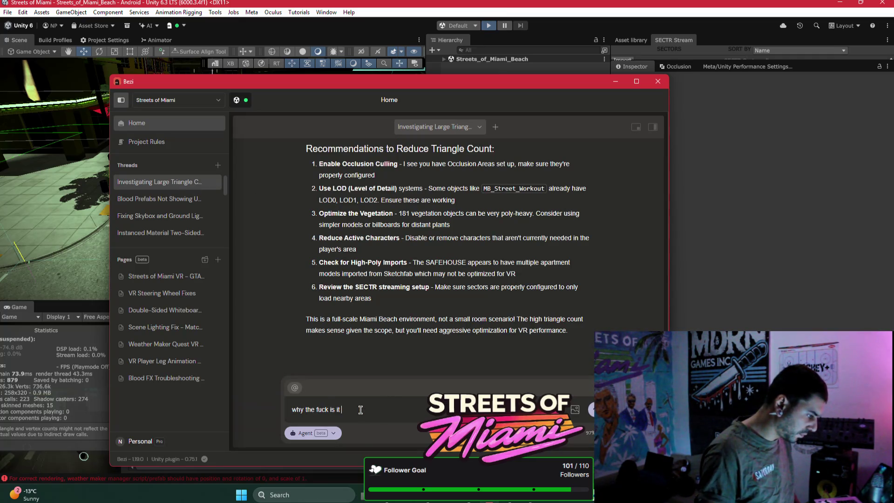
pyautogui.write('nning at')
pyautogui.write('ing ')
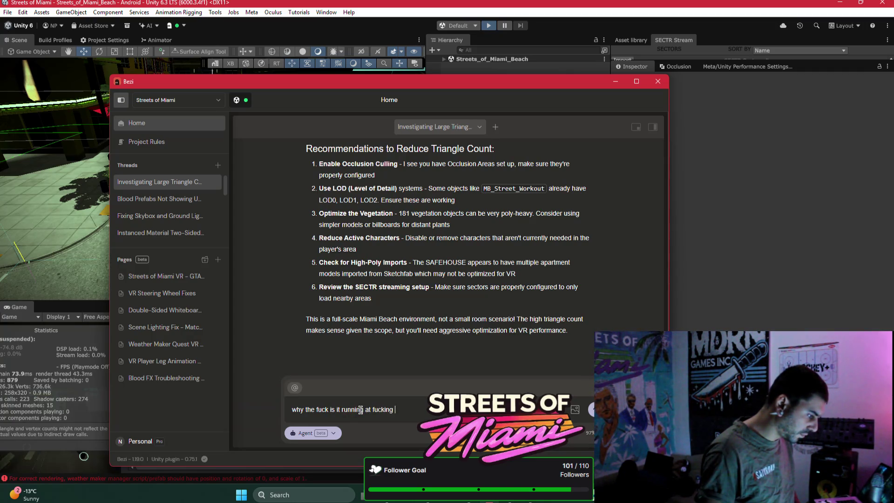
pyautogui.write('2fps now')
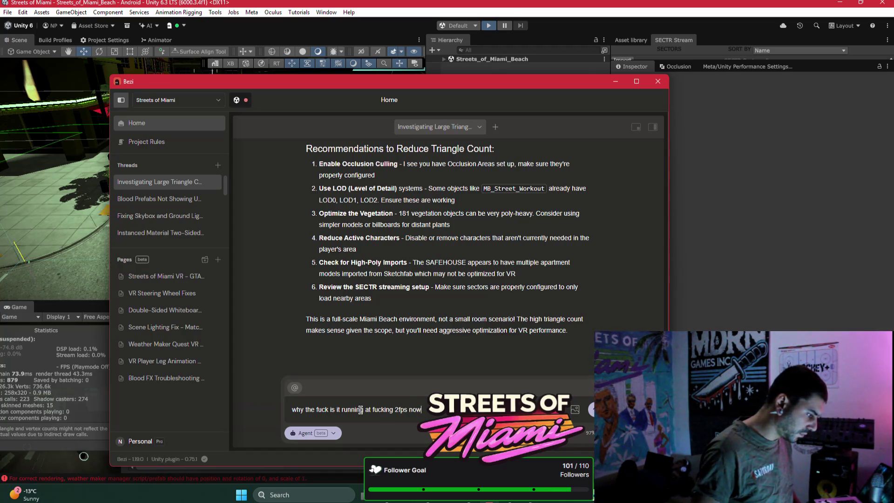
pyautogui.write('?')
pyautogui.press('Return')
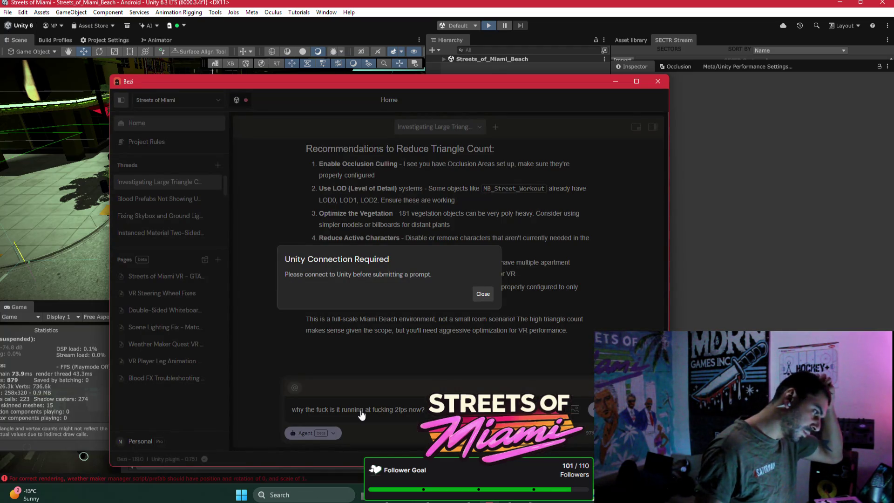
pyautogui.click(484, 293)
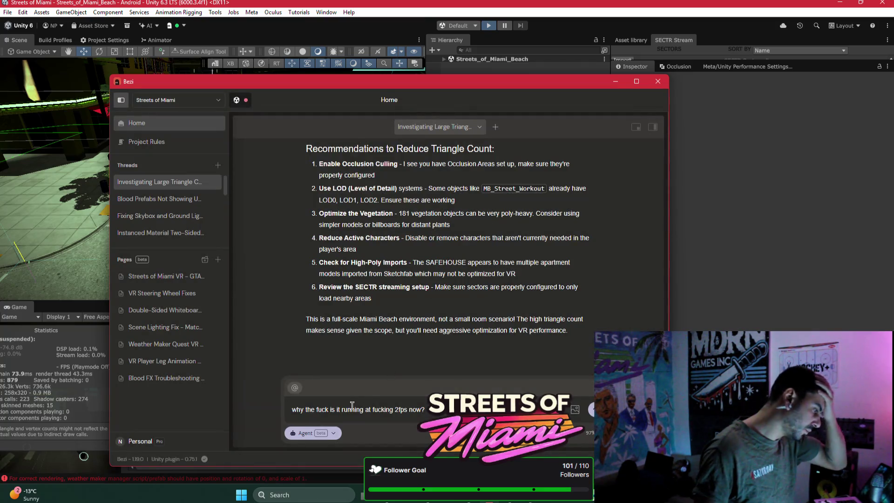
pyautogui.click(333, 433)
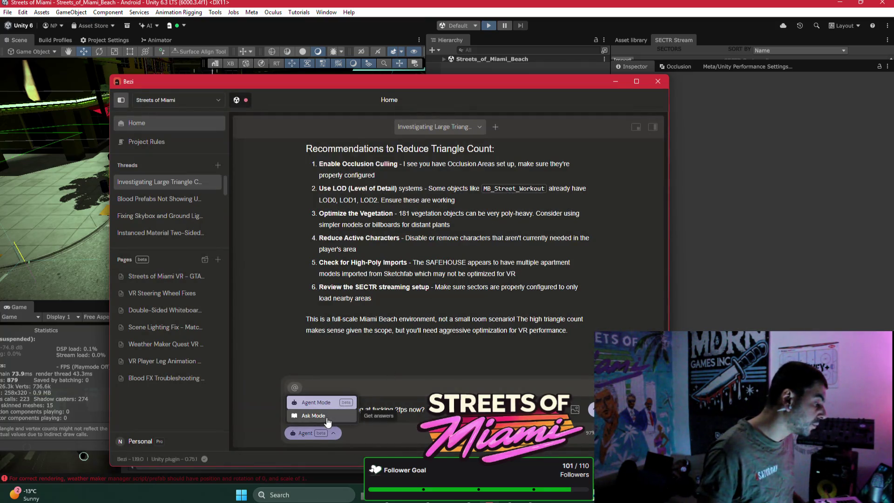
pyautogui.click(313, 415)
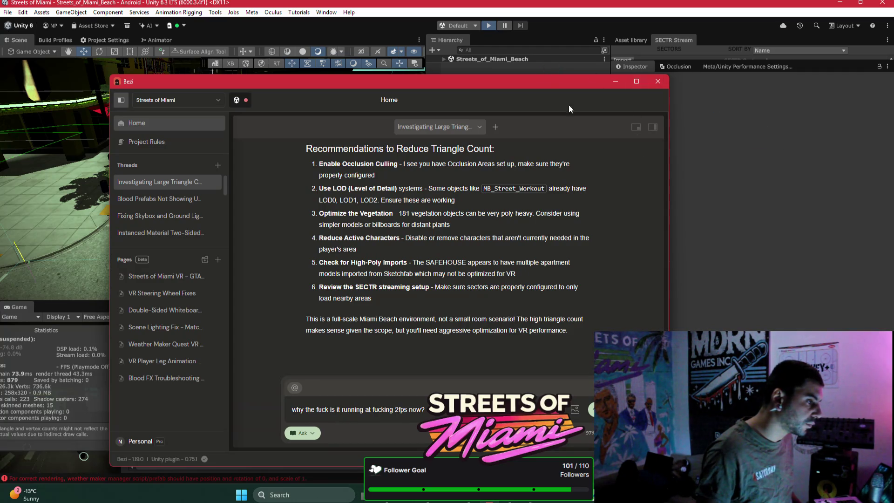
pyautogui.moveTo(552, 90); pyautogui.dragTo(430, 128)
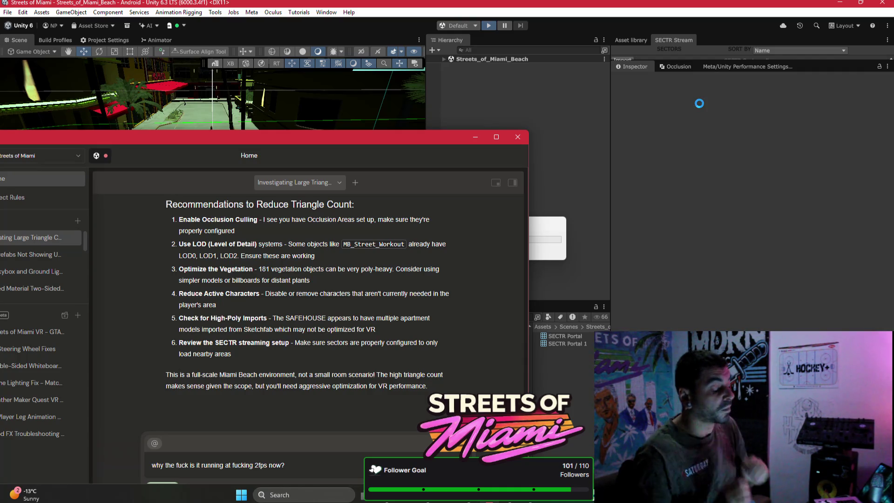
# Move the Reloading Domain box aside, wait for Play mode, then switch to Vortex
pyautogui.moveTo(538, 211)
pyautogui.mouseDown()
pyautogui.moveTo(605, 199)
pyautogui.moveTo(607, 178)
pyautogui.mouseUp()
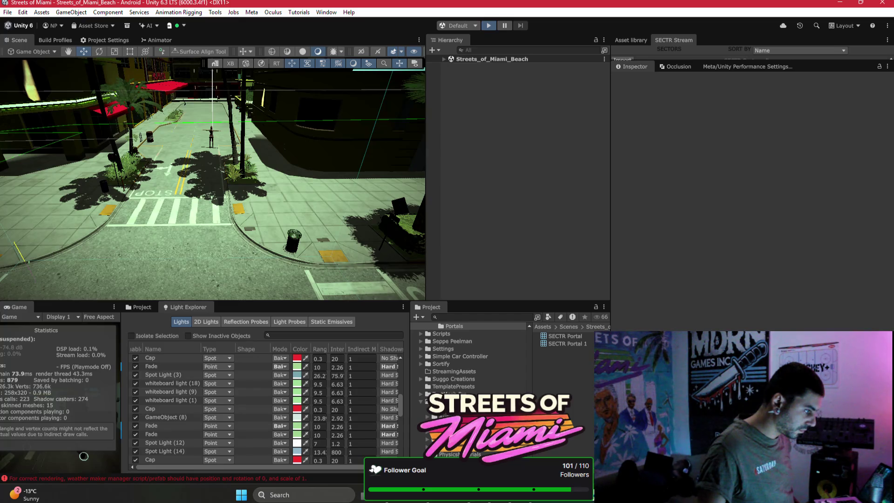
pyautogui.hotkey('alt', 'Tab')
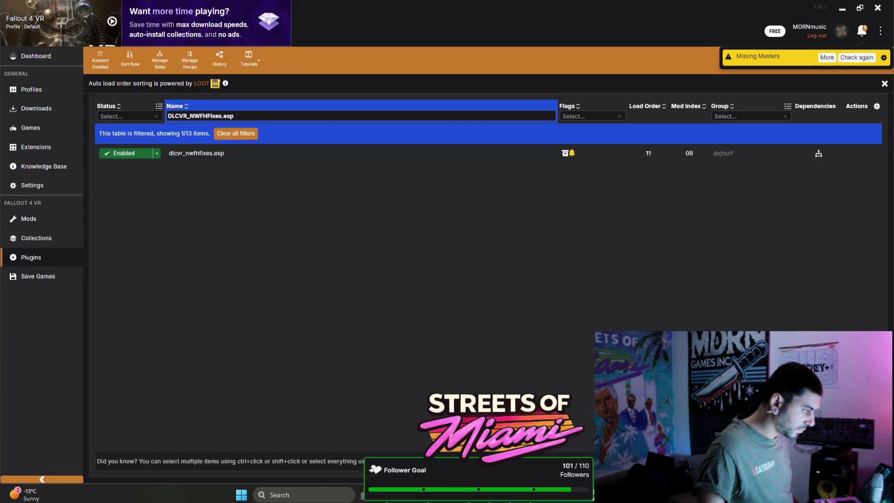
# Switch from Vortex back to the Unity editor, now in Play mode with all SECTR sectors loaded
pyautogui.hotkey('alt', 'Tab')
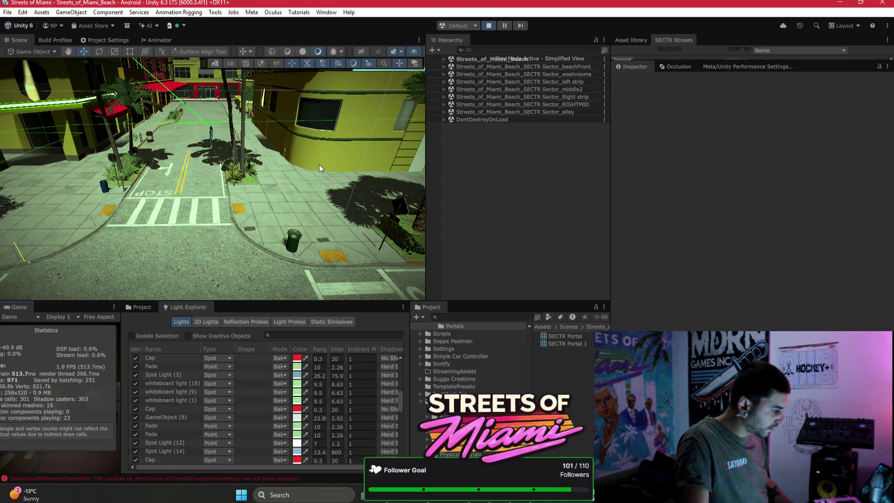
# Inspect a smg_bullet(Clone) under the Streets_of_Miami_Beach root, then bring Bezi back over the editor
pyautogui.click(447, 60)
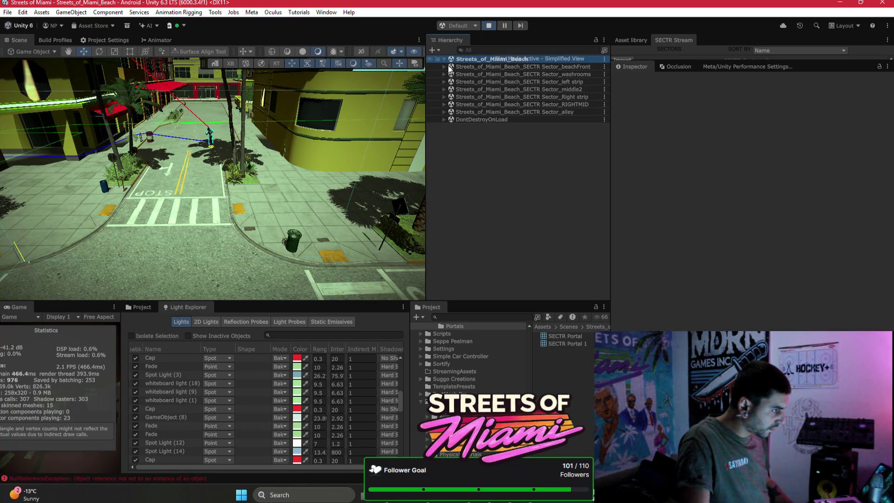
pyautogui.press('Right')
pyautogui.press('Down')
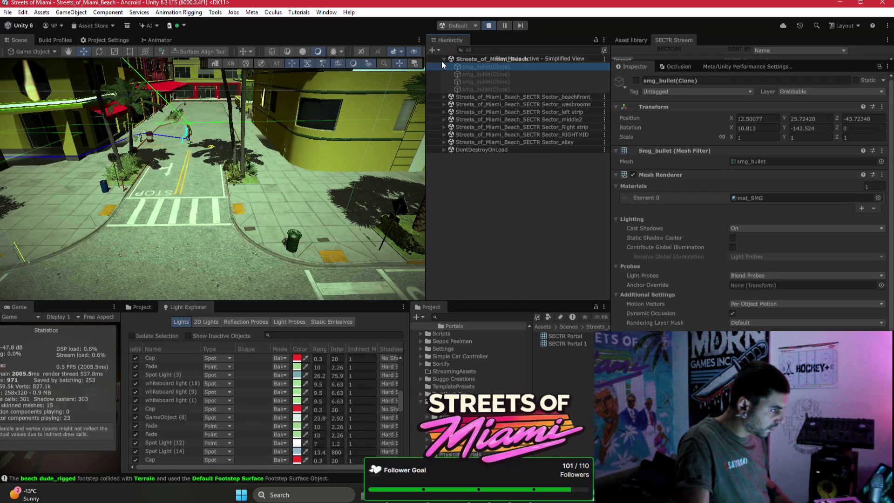
pyautogui.click(446, 96)
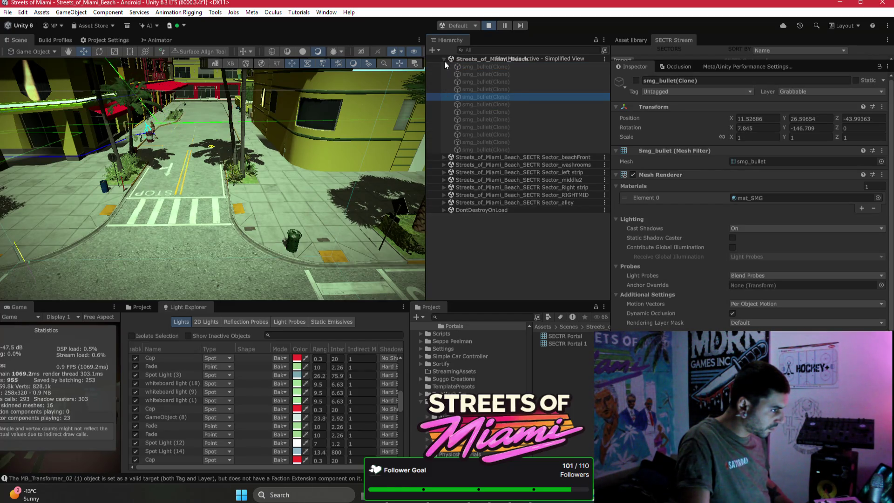
pyautogui.click(444, 59)
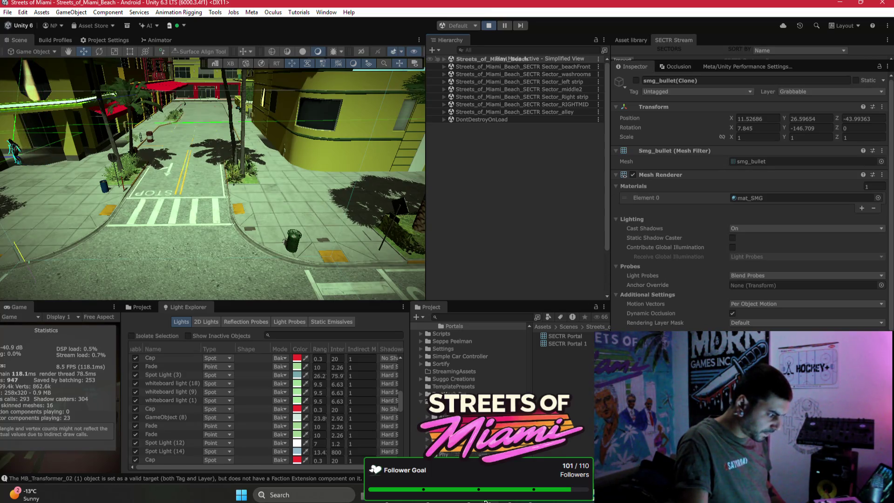
pyautogui.click(538, 498)
pyautogui.moveTo(346, 132)
pyautogui.mouseDown()
pyautogui.moveTo(380, 113)
pyautogui.moveTo(455, 17)
pyautogui.mouseUp()
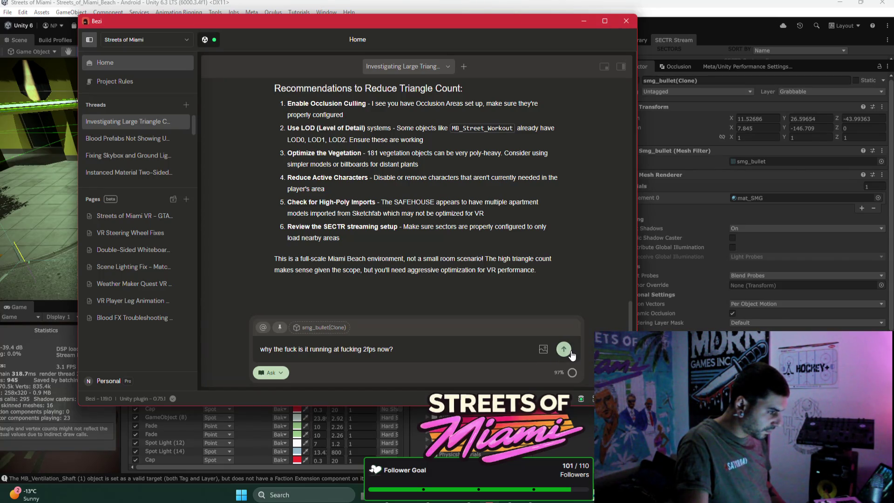
# Send Bezi the question about the scene running at 2 fps
pyautogui.click(583, 21)
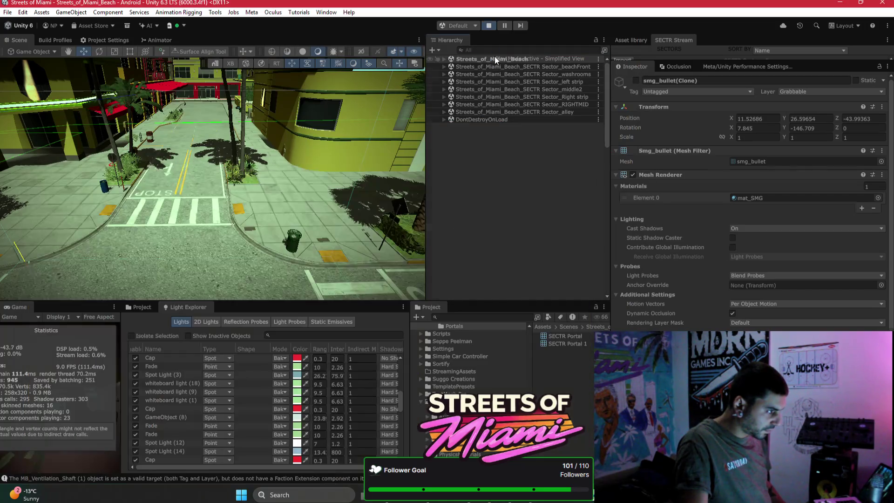
pyautogui.click(494, 58)
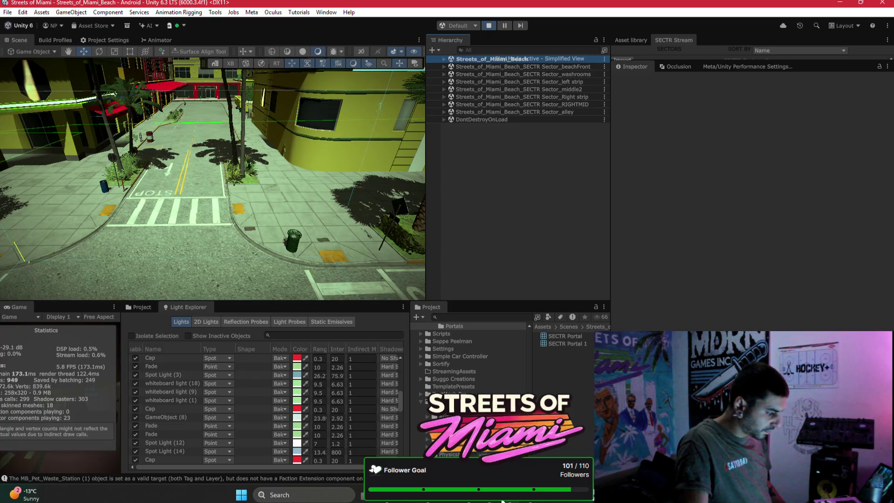
pyautogui.click(502, 500)
pyautogui.moveTo(481, 158)
pyautogui.mouseDown()
pyautogui.moveTo(481, 64)
pyautogui.moveTo(442, 212)
pyautogui.moveTo(409, 262)
pyautogui.moveTo(468, 229)
pyautogui.mouseUp()
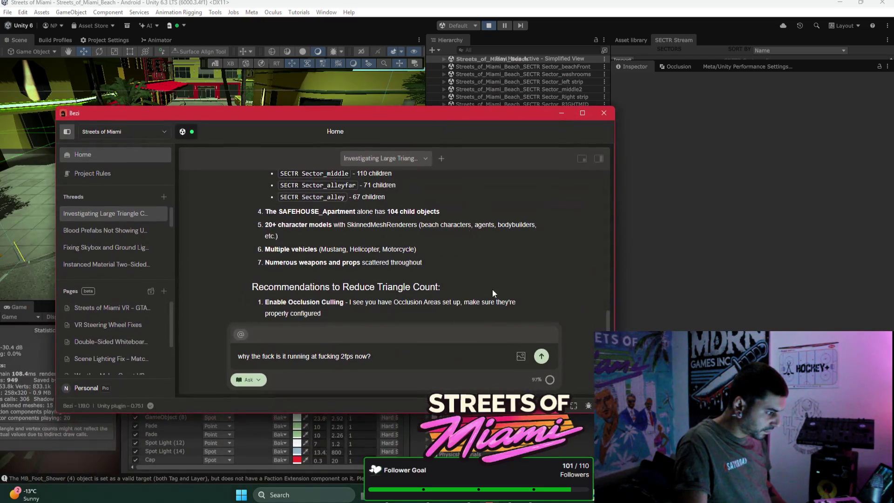
pyautogui.click(541, 356)
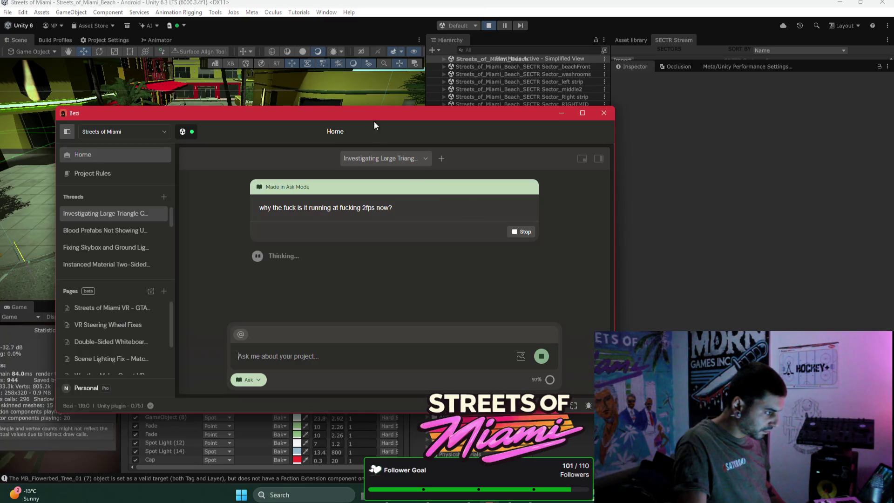
# Move the Bezi window aside to uncover the scene and return focus to Unity
pyautogui.moveTo(342, 115); pyautogui.dragTo(435, 81)
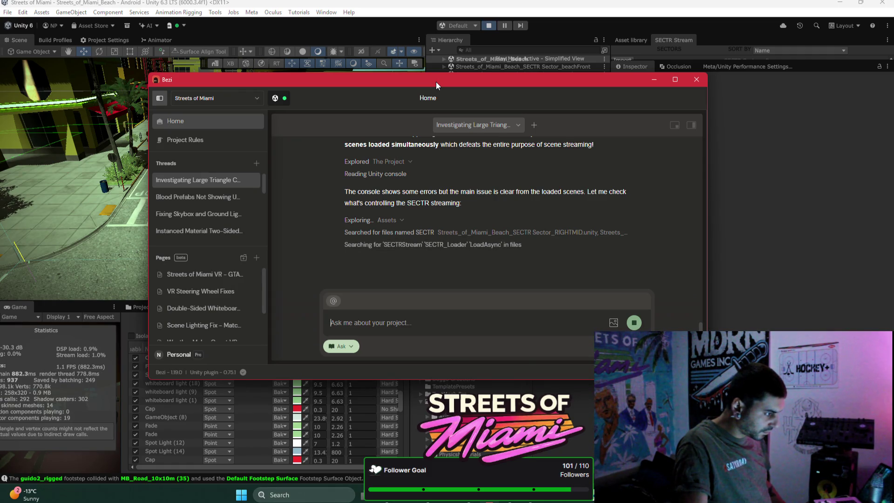
pyautogui.moveTo(498, 80); pyautogui.dragTo(440, 81)
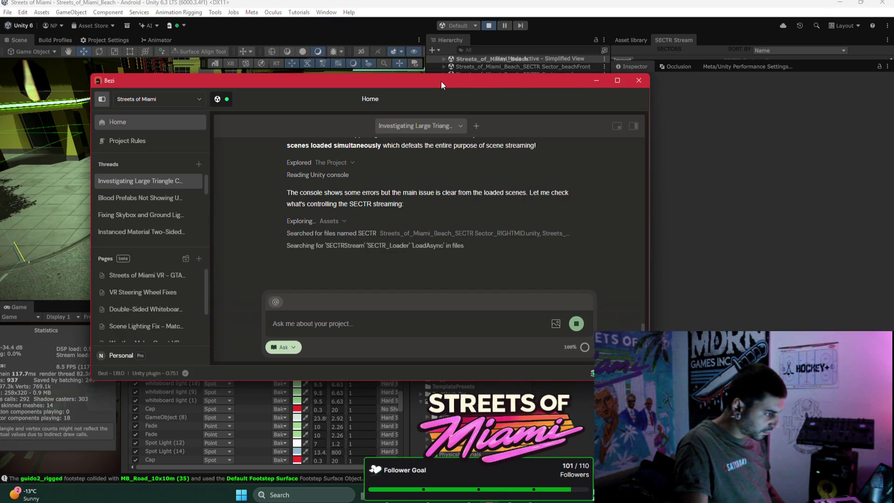
pyautogui.moveTo(464, 82); pyautogui.dragTo(437, 152)
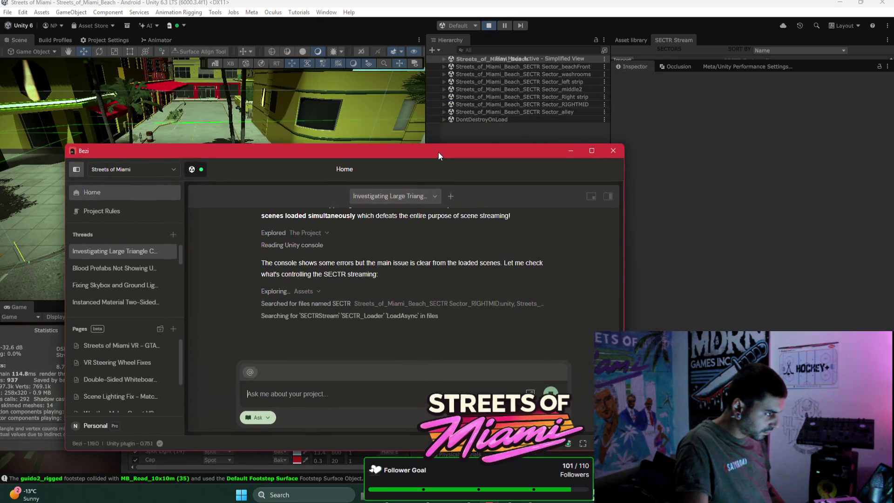
pyautogui.click(445, 121)
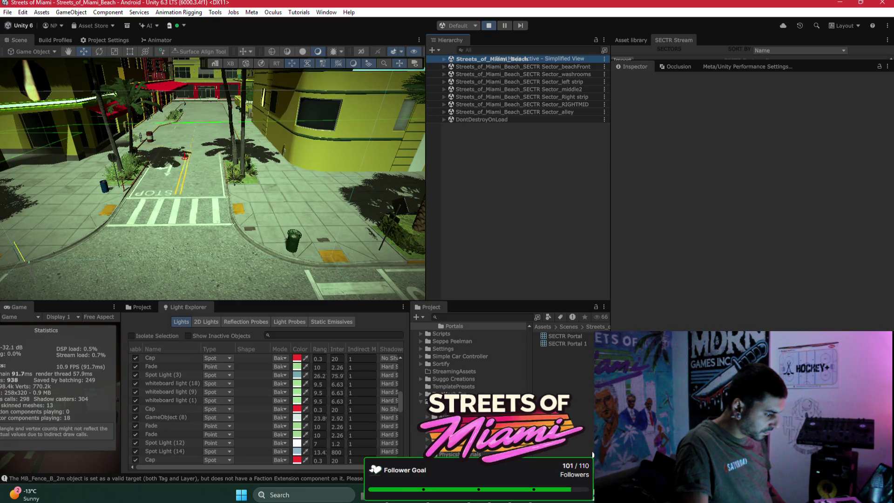
# Bring Bezi forward to read its SECTR_NeighborLoader streaming investigation
pyautogui.click(492, 501)
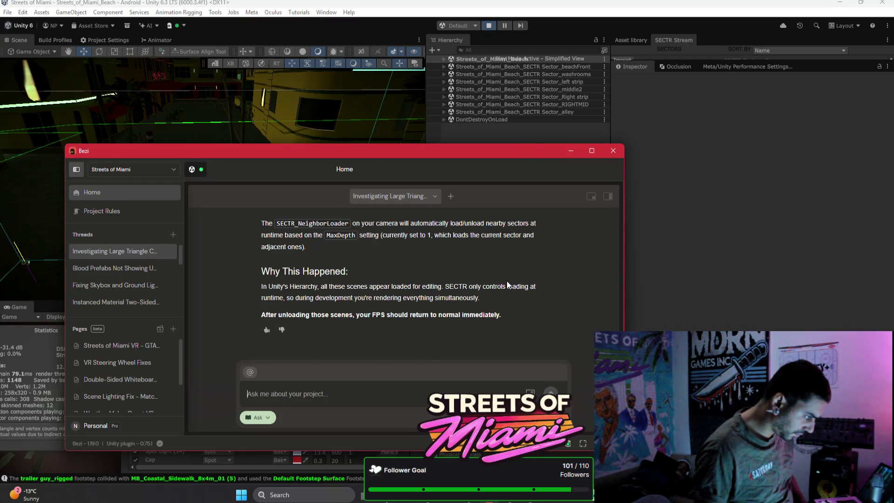
# Scroll Bezi's reply to read the steps for unloading the SECTR sector scenes
pyautogui.scroll(1, 507, 284)
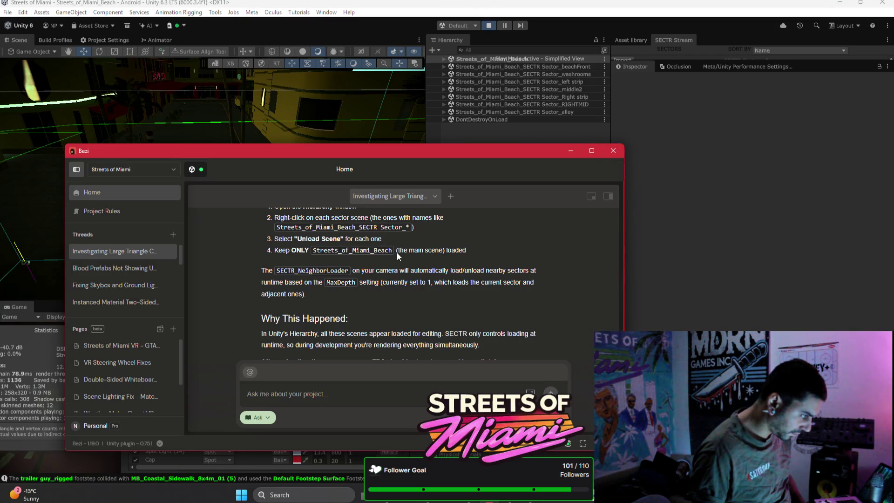
pyautogui.scroll(1, 373, 263)
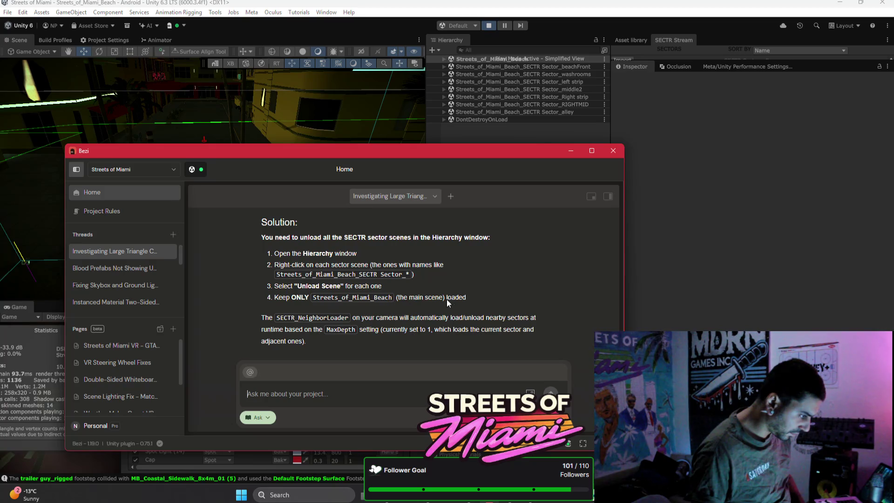
# Stop Play mode and select Camera under DEX_OPENXR_RIG > PlayerController > CameraRig > FloorOffset > CameraScale
pyautogui.click(494, 32)
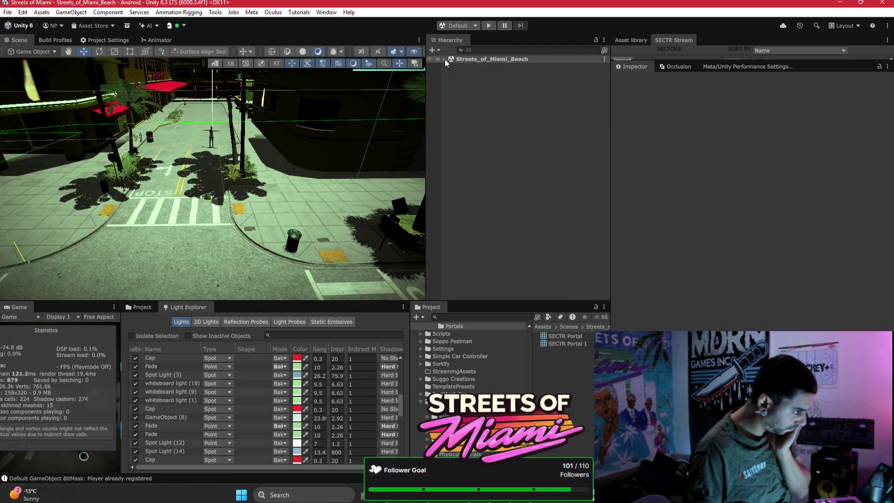
pyautogui.click(444, 59)
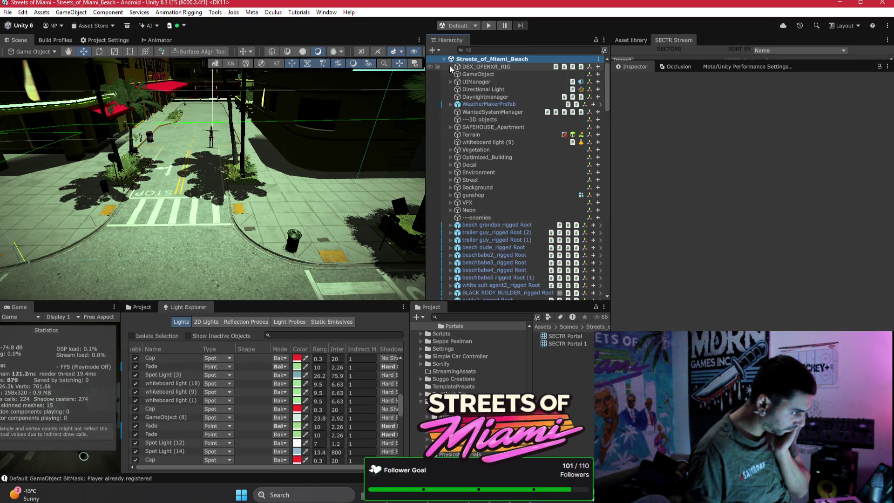
pyautogui.click(449, 66)
pyautogui.click(456, 74)
pyautogui.click(463, 81)
pyautogui.click(470, 89)
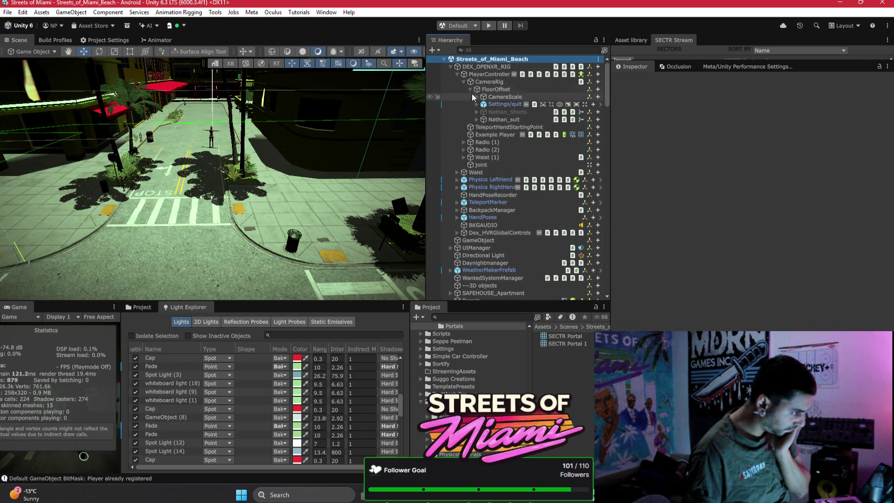
pyautogui.click(475, 97)
pyautogui.click(479, 103)
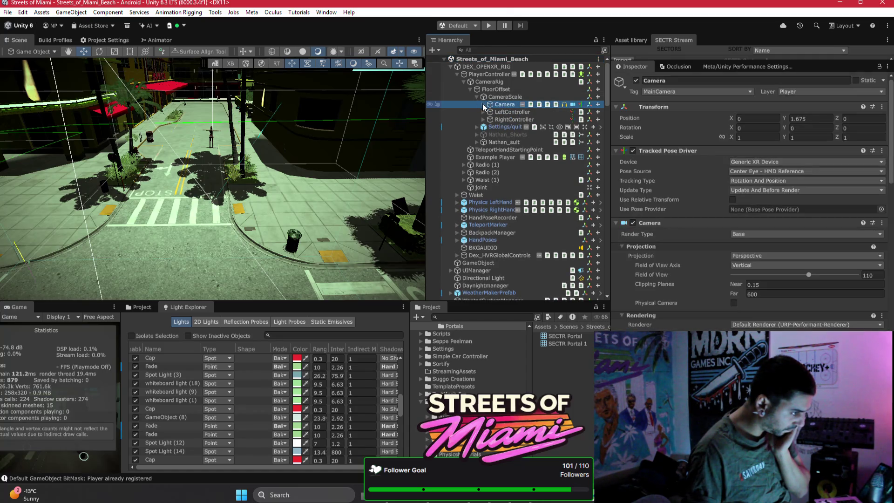
pyautogui.click(483, 104)
# Scroll the Inspector to the Camera's SECTR Member and frame the Camera in the scene view
pyautogui.scroll(-15, 631, 235)
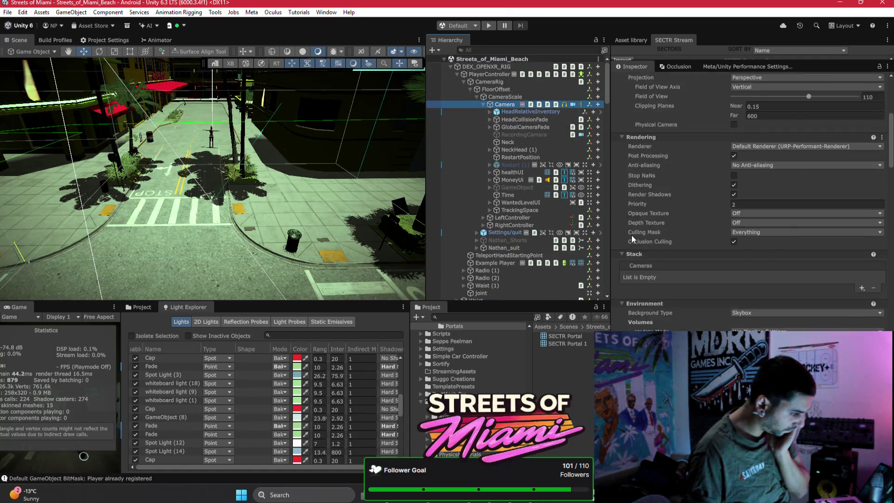
pyautogui.scroll(-5, 632, 236)
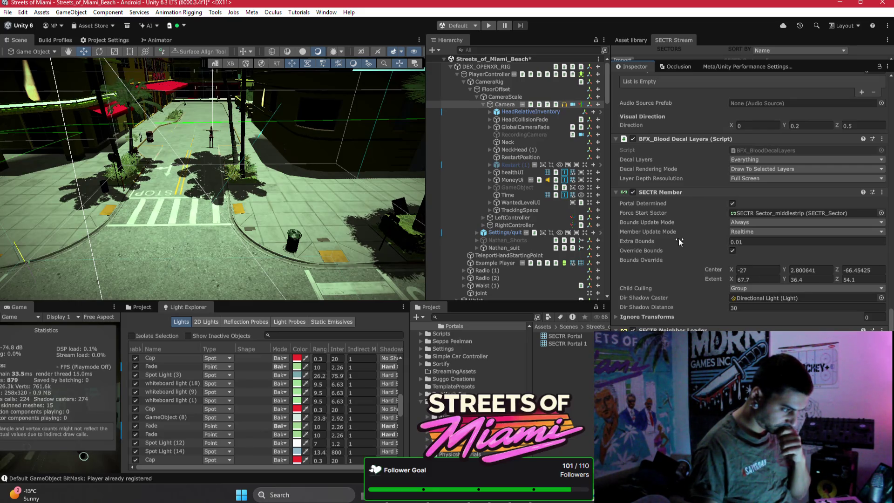
pyautogui.doubleClick(506, 108)
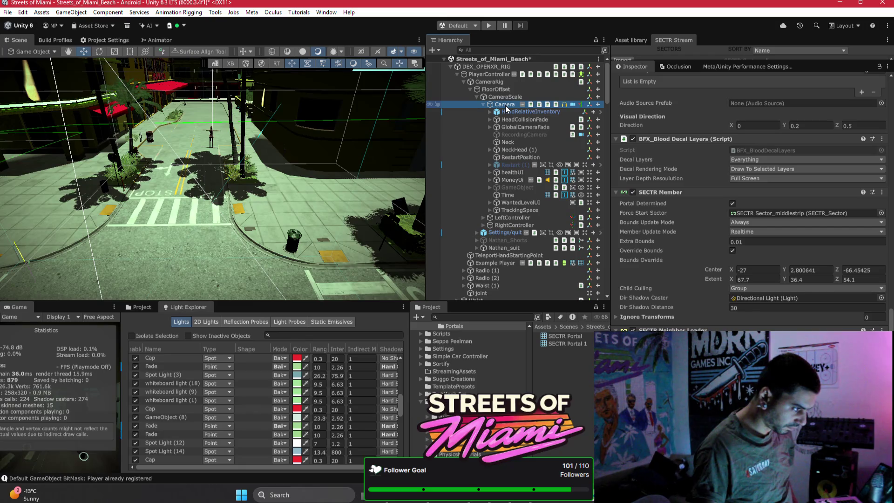
pyautogui.moveTo(238, 167)
pyautogui.mouseDown()
pyautogui.moveTo(419, 167)
pyautogui.moveTo(283, 164)
pyautogui.mouseUp()
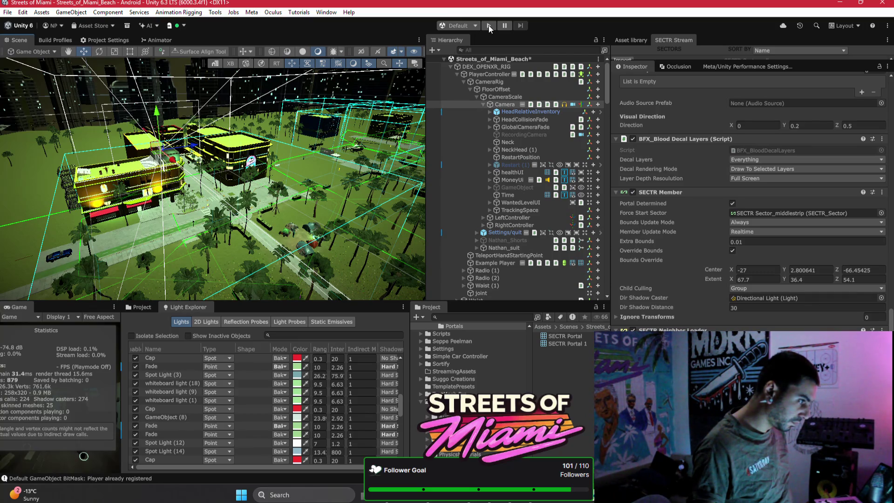
# Save the scene, collapse DEX_OPENXR_RIG, and review Bezi's sector-unloading steps
pyautogui.hotkey('ctrl', 's')
pyautogui.click(448, 66)
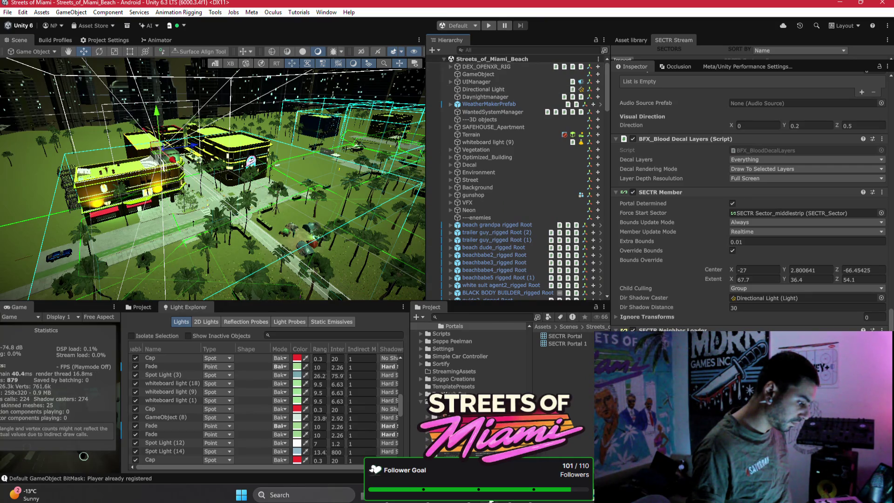
pyautogui.hotkey('alt', 'Tab')
pyautogui.scroll(-1, 428, 298)
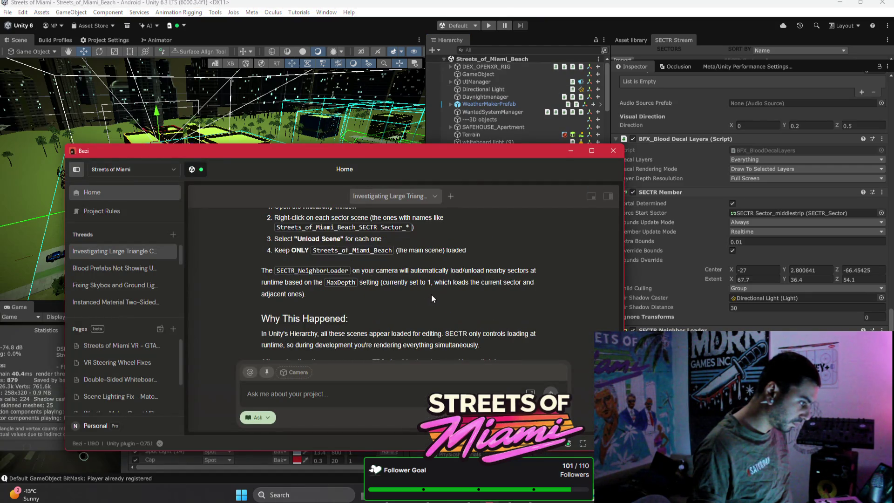
pyautogui.scroll(-2, 722, 205)
pyautogui.scroll(2, 723, 205)
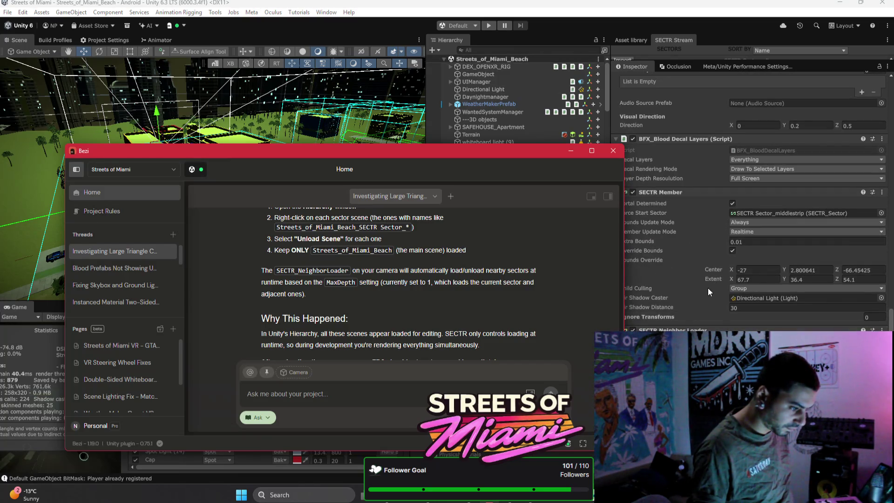
# Turn off Portal Determined on the camera's SECTR Member and start Play mode again
pyautogui.click(732, 204)
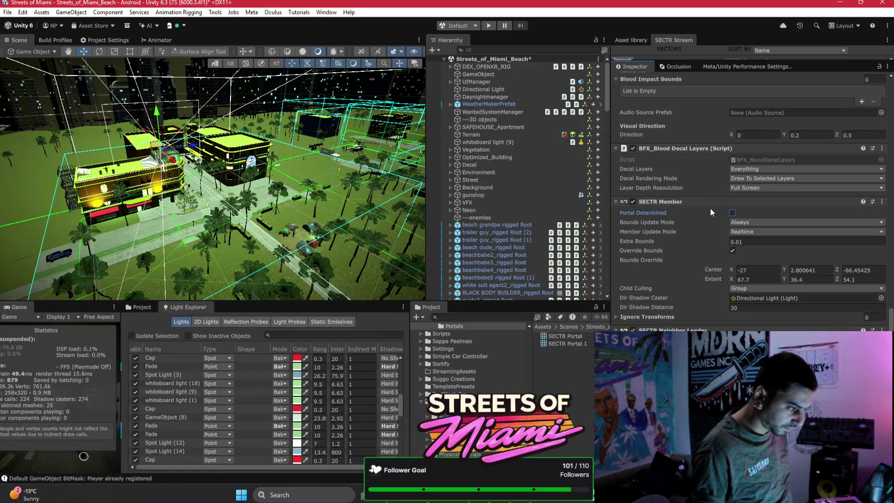
pyautogui.moveTo(646, 213)
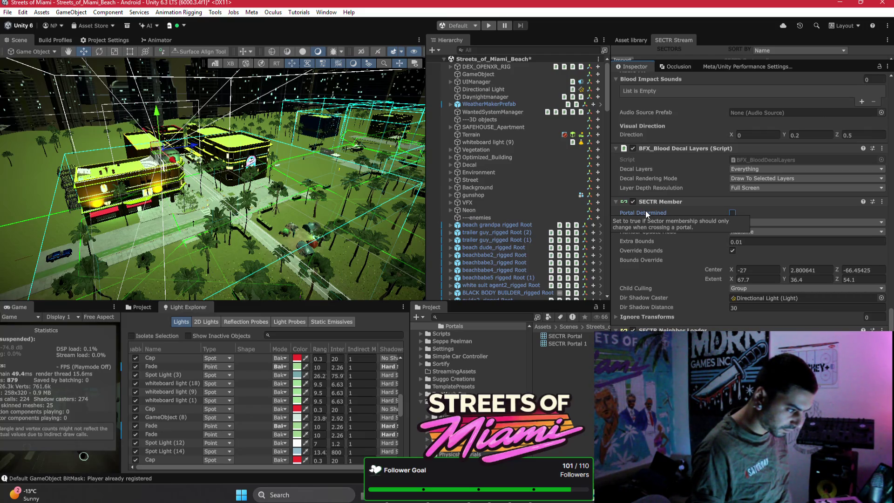
pyautogui.click(487, 25)
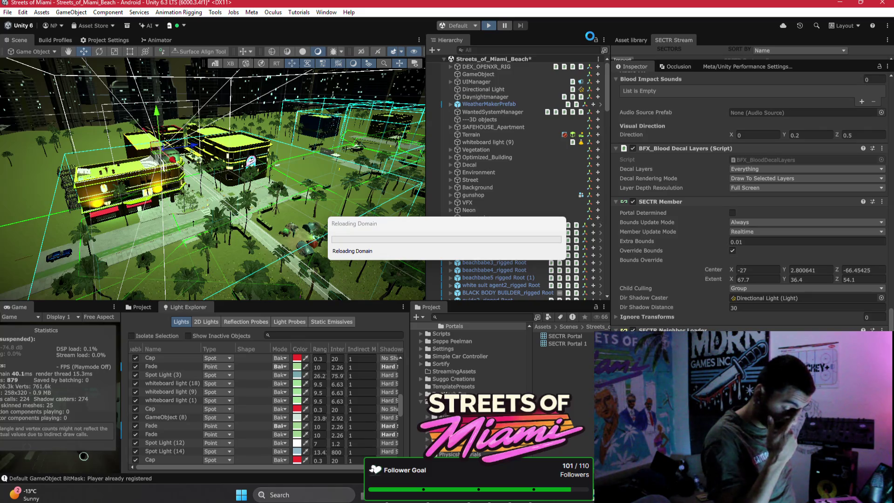
pyautogui.hotkey('alt', 'Tab')
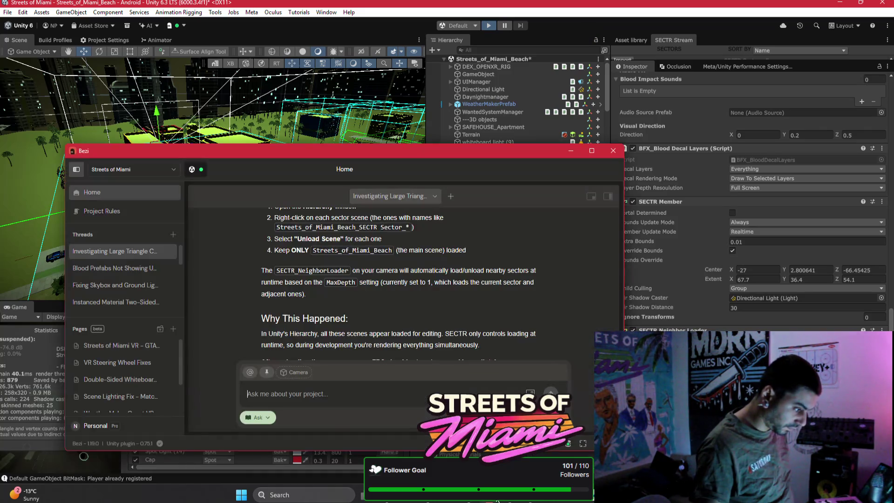
# Ask Bezi 'should portal determined be on? / how else can i increase the frame rate?'
pyautogui.write('should ')
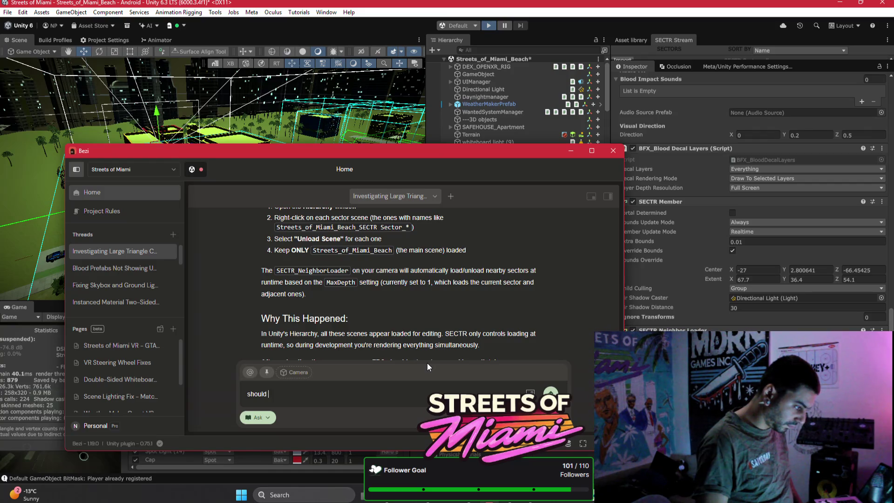
pyautogui.write('portal det')
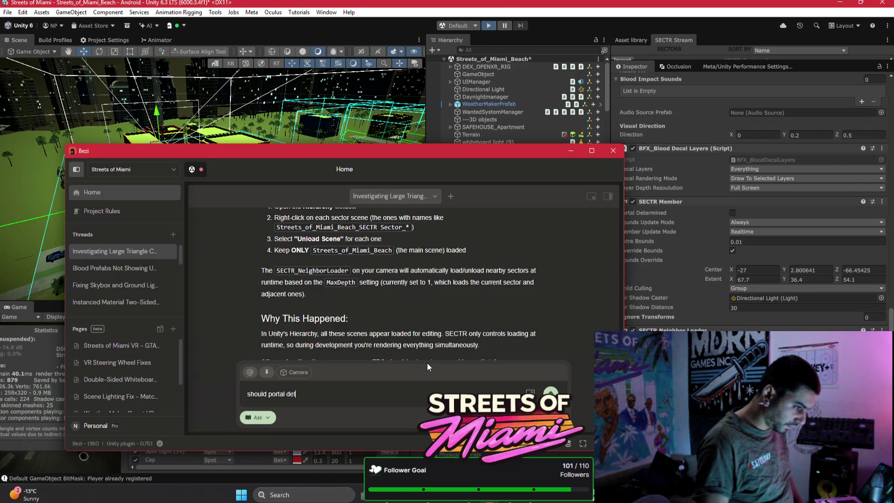
pyautogui.write('ermined be on?')
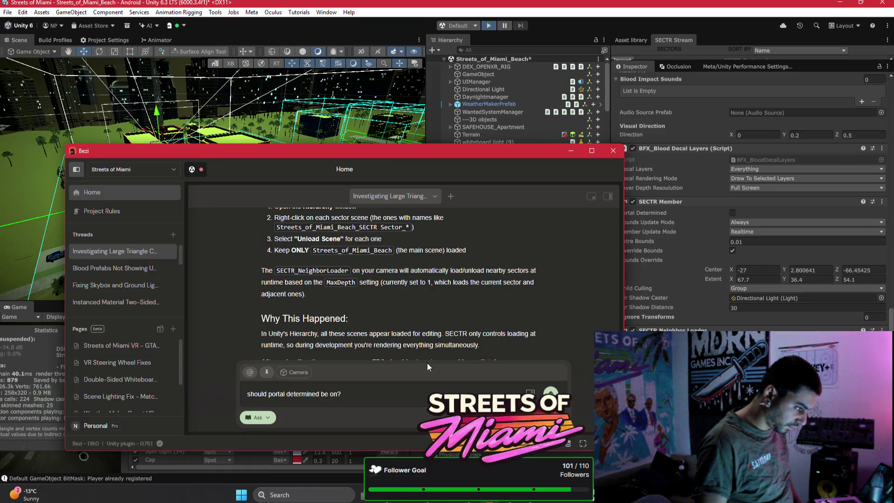
pyautogui.write(' /')
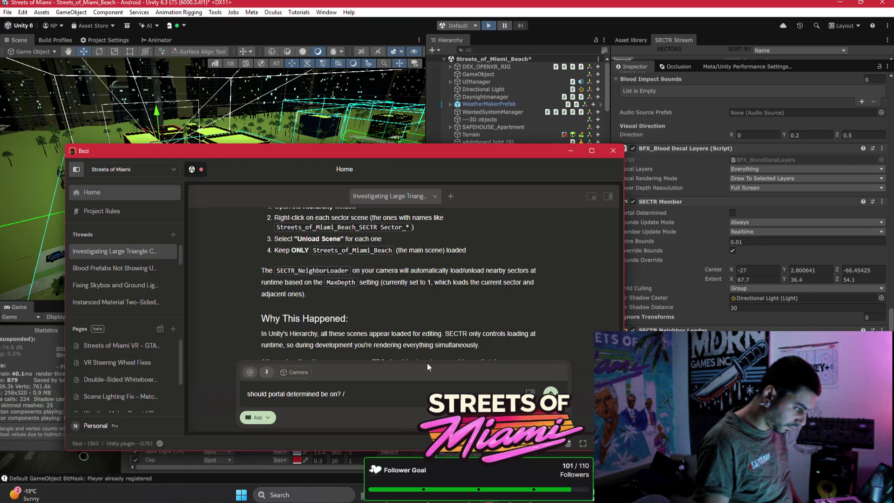
pyautogui.write(' how else can')
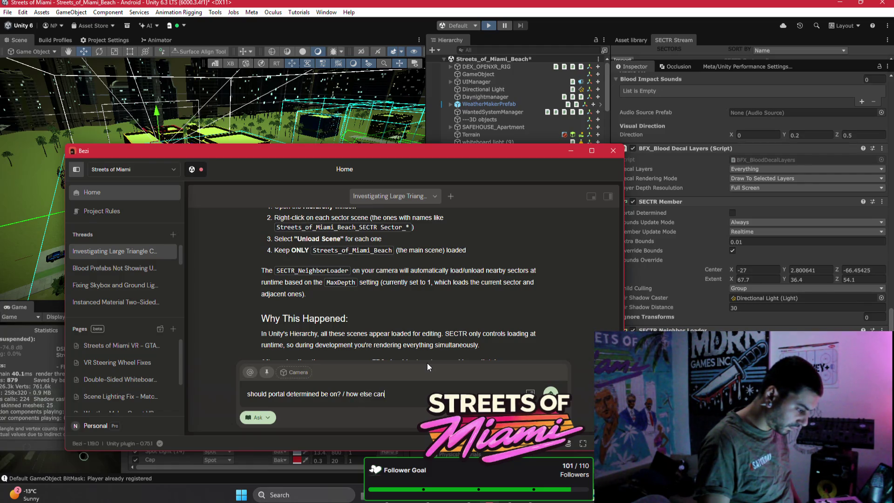
pyautogui.write(' i increas')
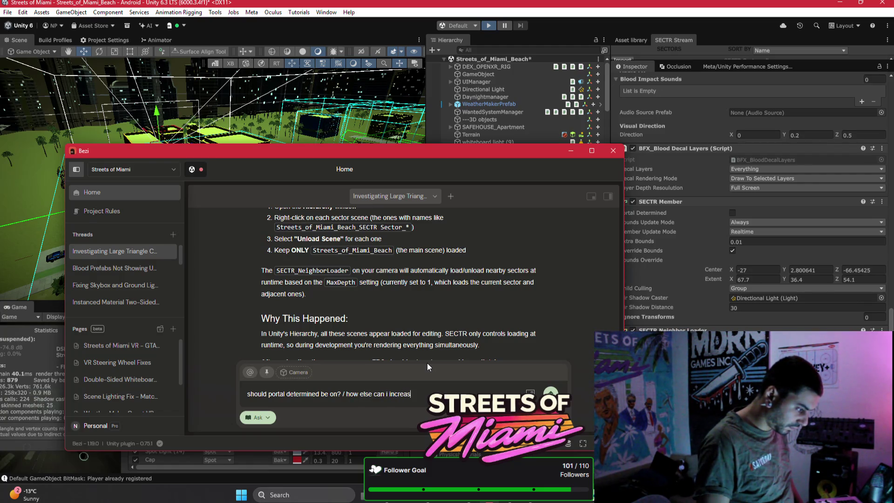
pyautogui.write('e the frame rate?')
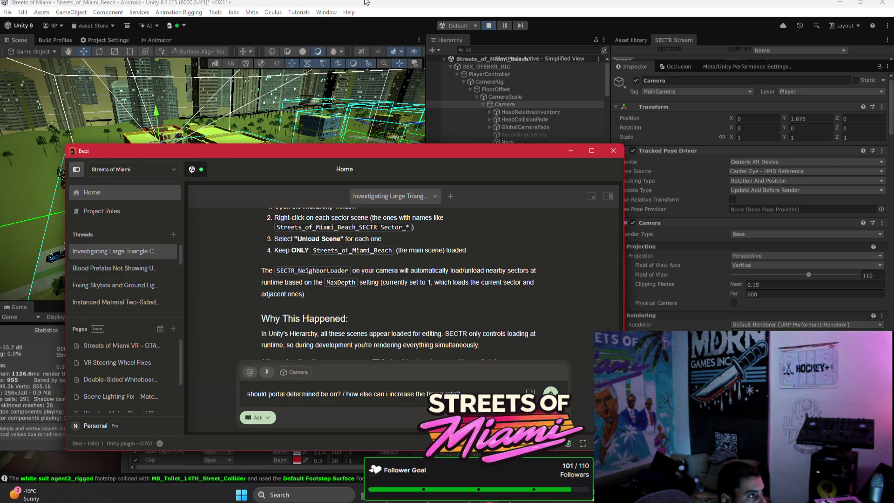
pyautogui.click(322, 13)
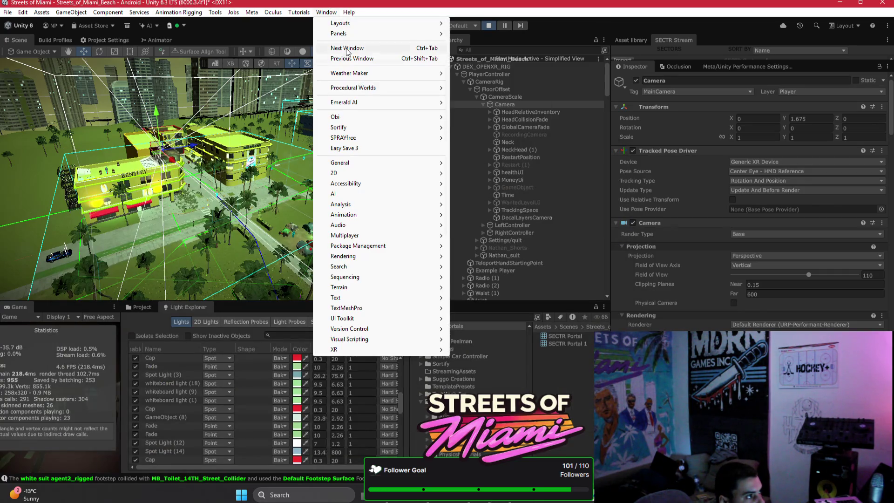
# Open the Profiler from Window > Analysis
pyautogui.moveTo(364, 261)
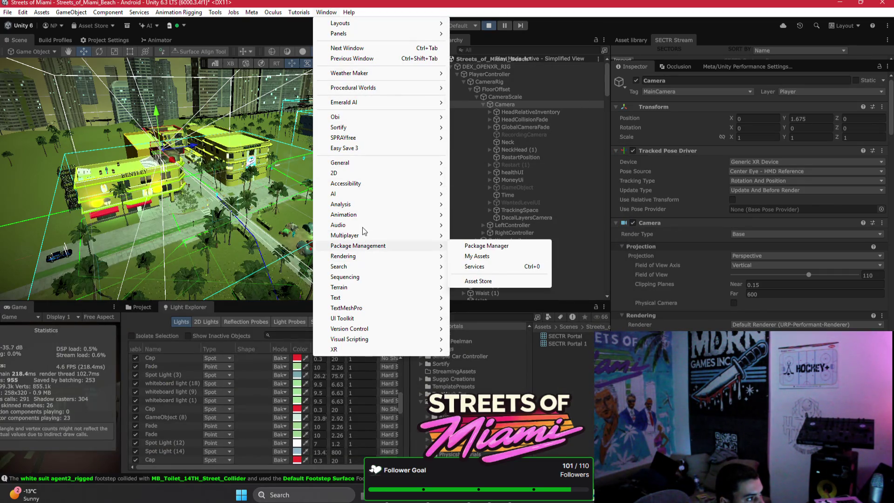
pyautogui.moveTo(364, 207)
pyautogui.click(490, 202)
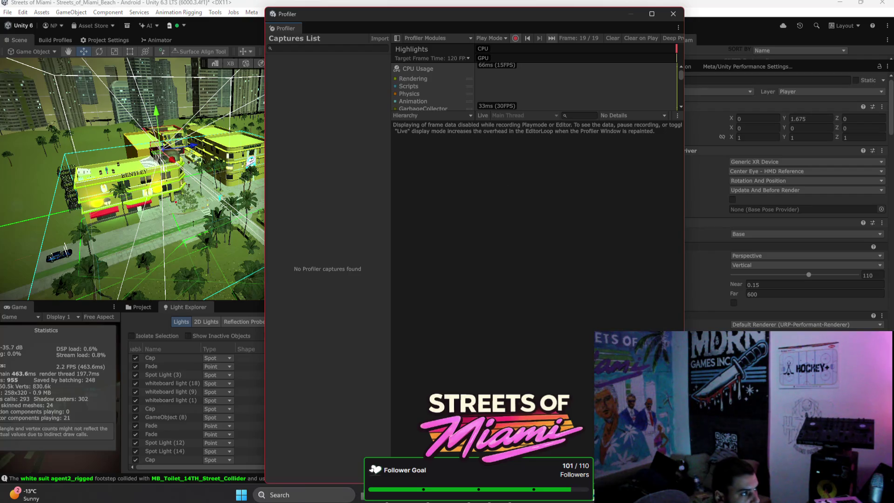
# Enable Live profiling, expand and select PlayerLoop, and reverse the row sort order
pyautogui.moveTo(414, 494)
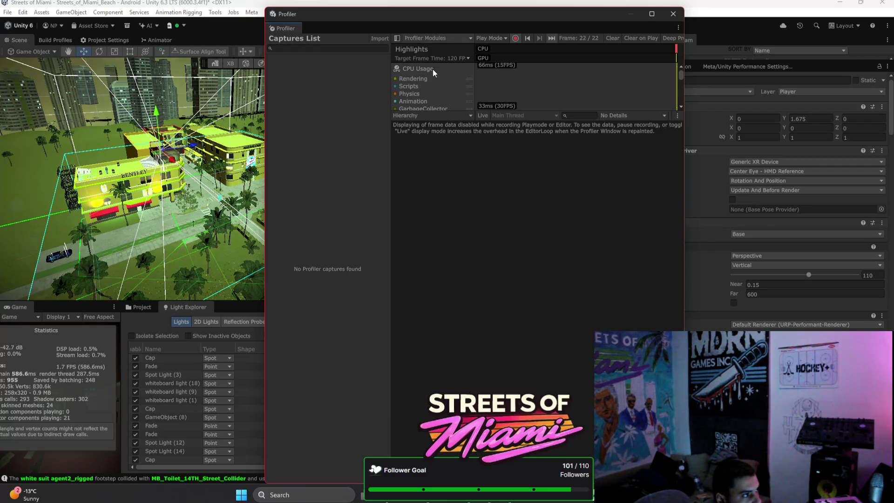
pyautogui.click(484, 115)
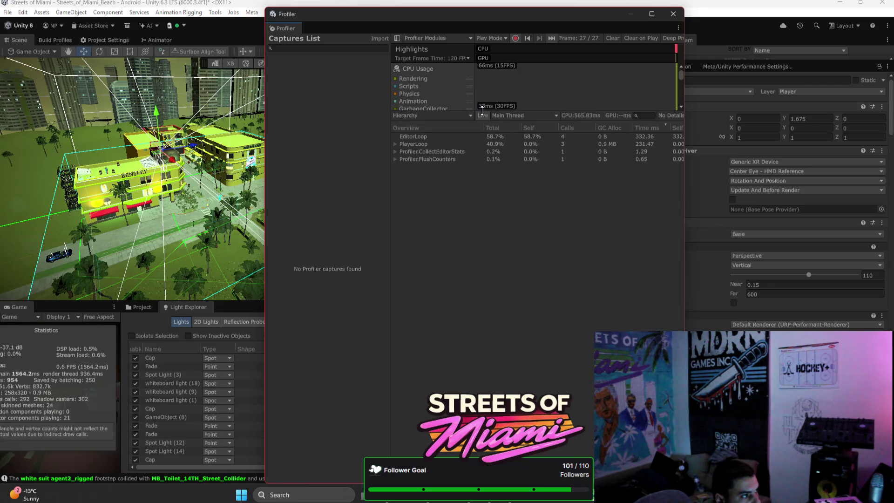
pyautogui.click(394, 144)
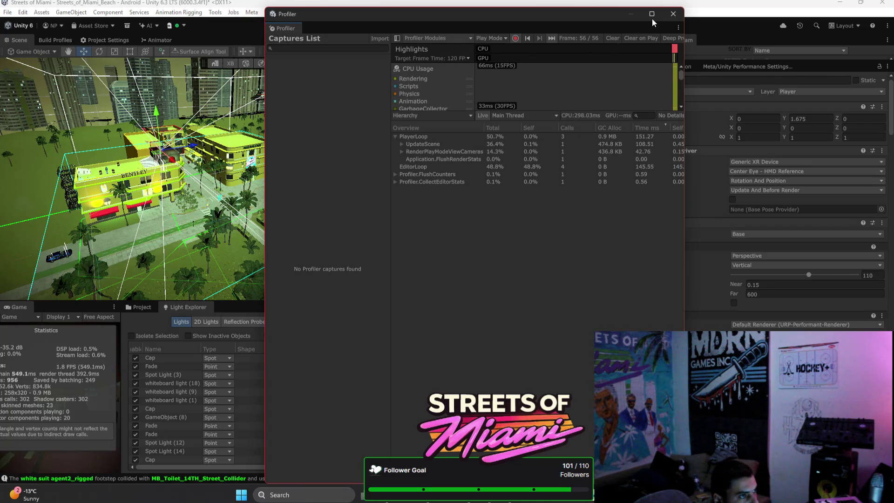
pyautogui.moveTo(662, 72)
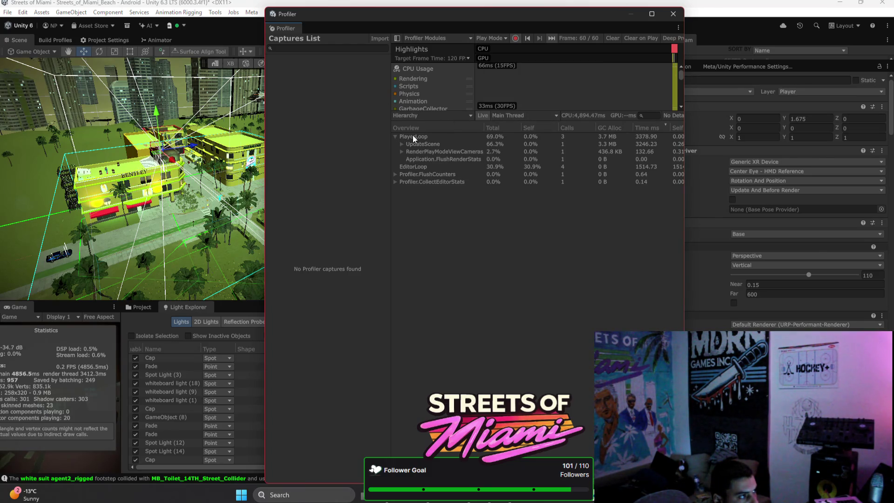
pyautogui.click(412, 135)
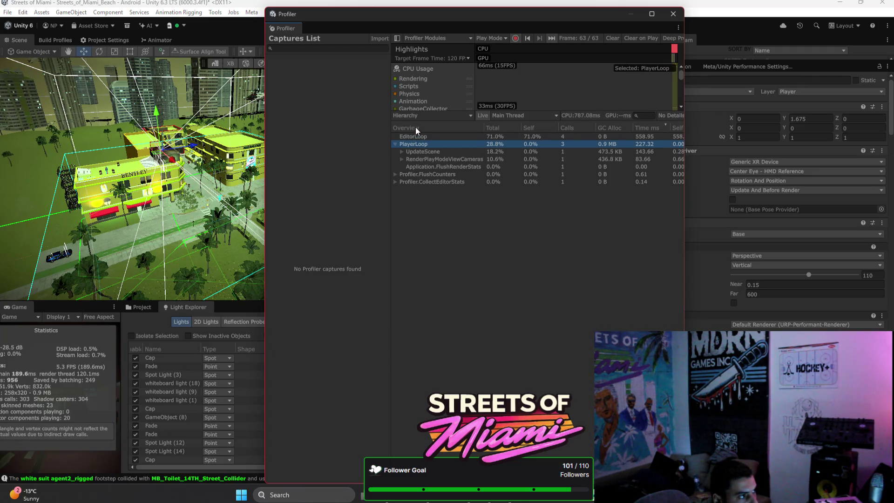
pyautogui.click(415, 127)
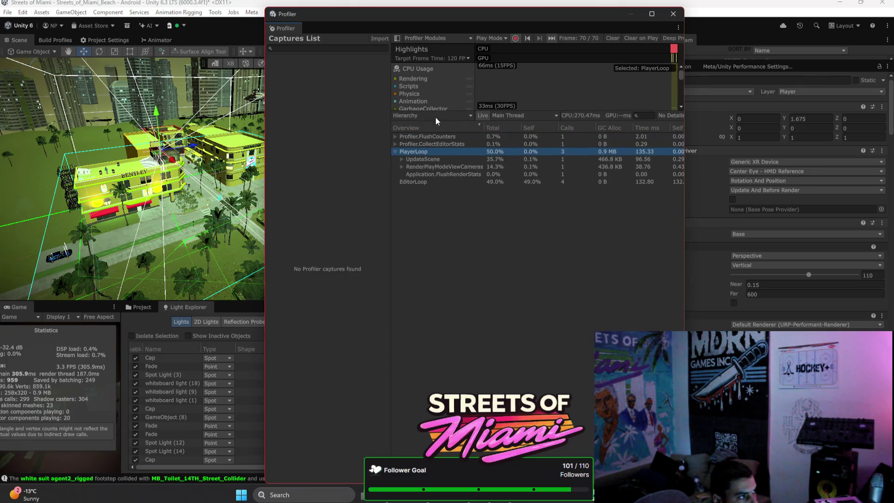
# Keep Main Thread selected and switch the Profiler details view to Timeline
pyautogui.click(531, 116)
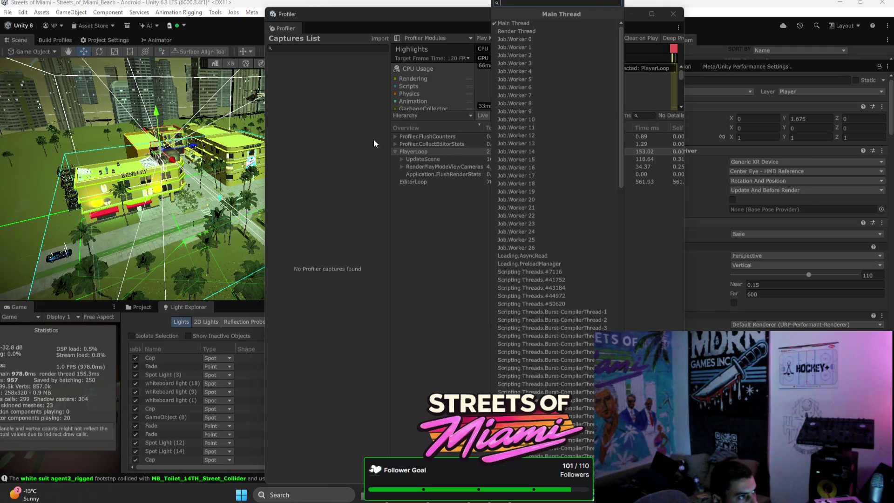
pyautogui.click(429, 115)
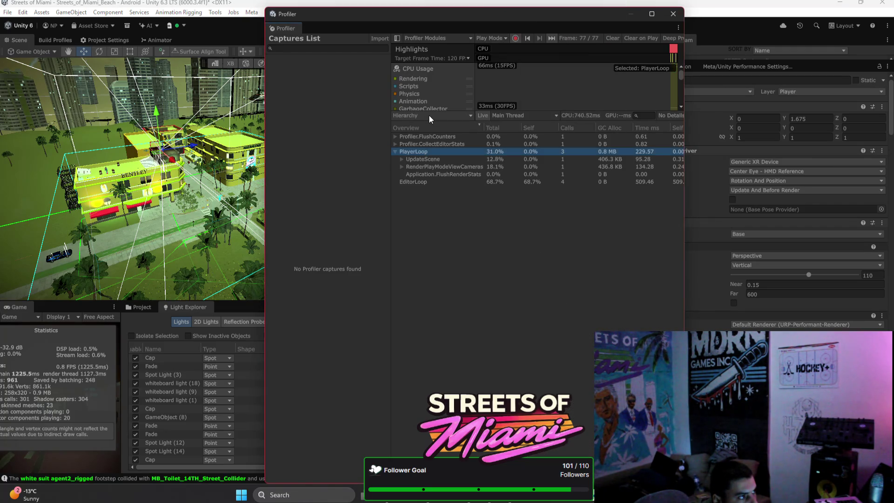
pyautogui.click(429, 115)
pyautogui.click(429, 126)
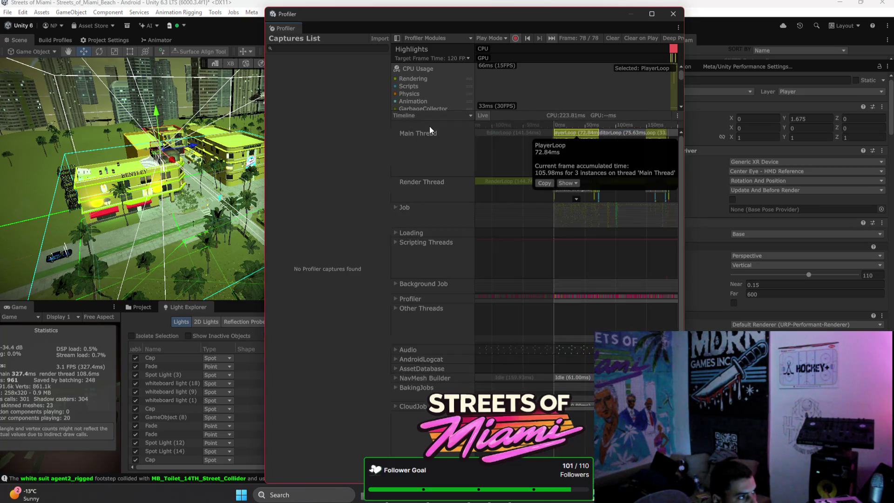
# Widen the Profiler and set its Target Frame Time to 72 FPS
pyautogui.moveTo(684, 190); pyautogui.dragTo(893, 191)
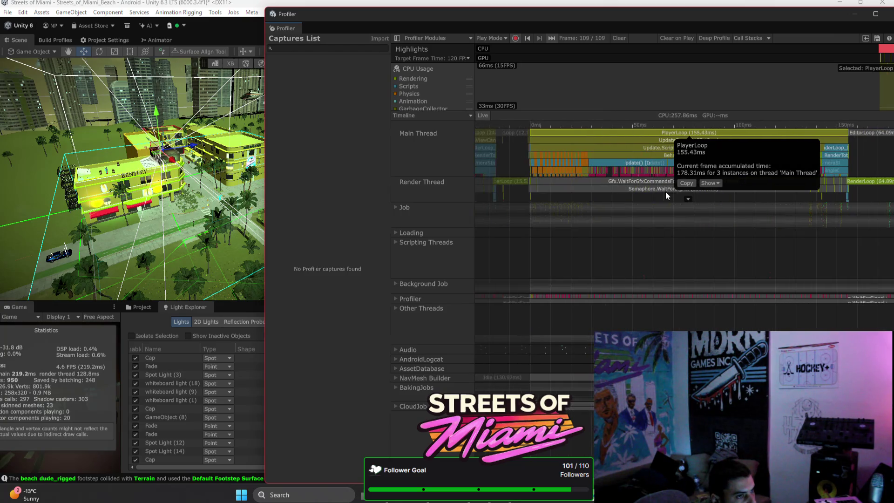
pyautogui.scroll(-2, 785, 80)
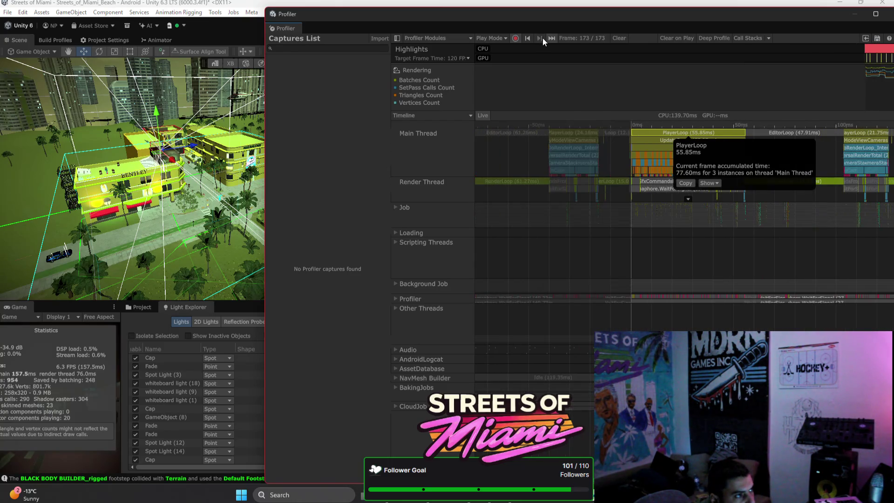
pyautogui.click(459, 57)
pyautogui.click(423, 91)
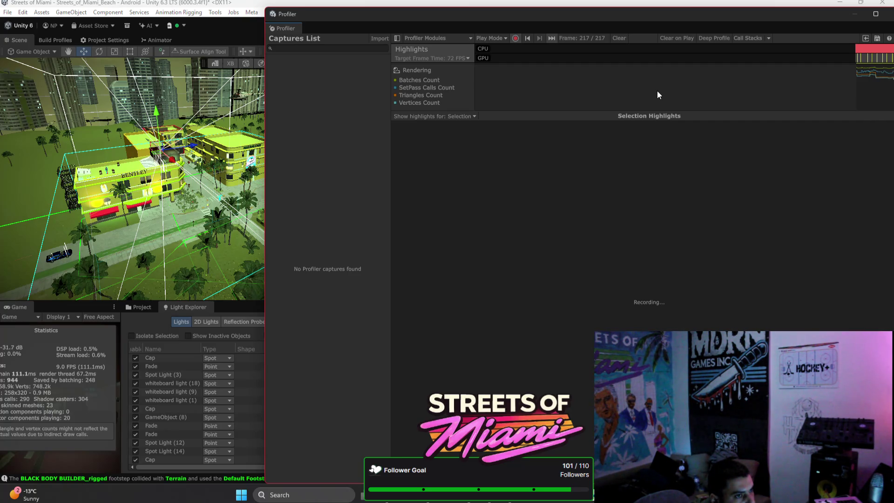
# Switch Show highlights between the selection and whole capture, leaving it on the selection
pyautogui.click(456, 117)
pyautogui.click(435, 138)
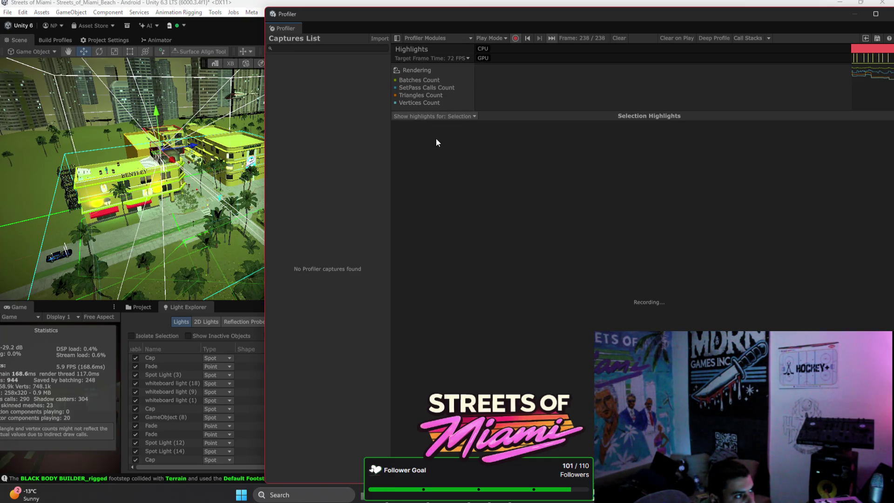
pyautogui.click(467, 115)
pyautogui.click(420, 125)
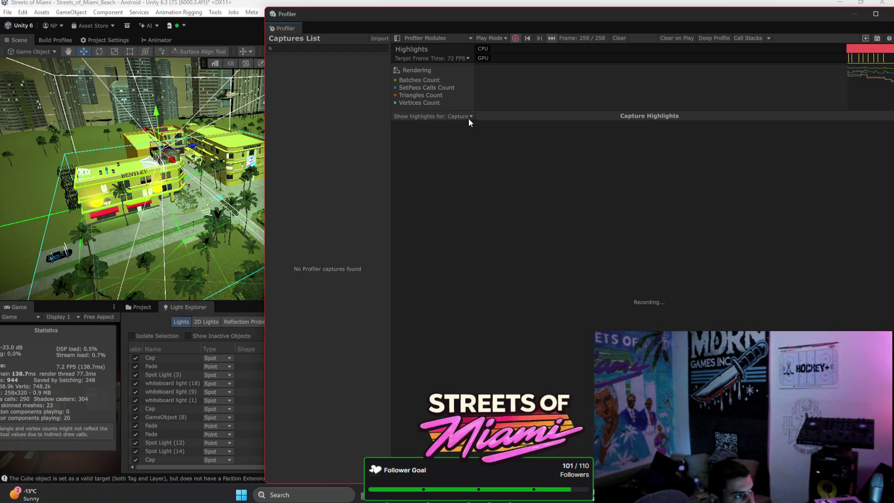
pyautogui.click(468, 116)
pyautogui.click(446, 137)
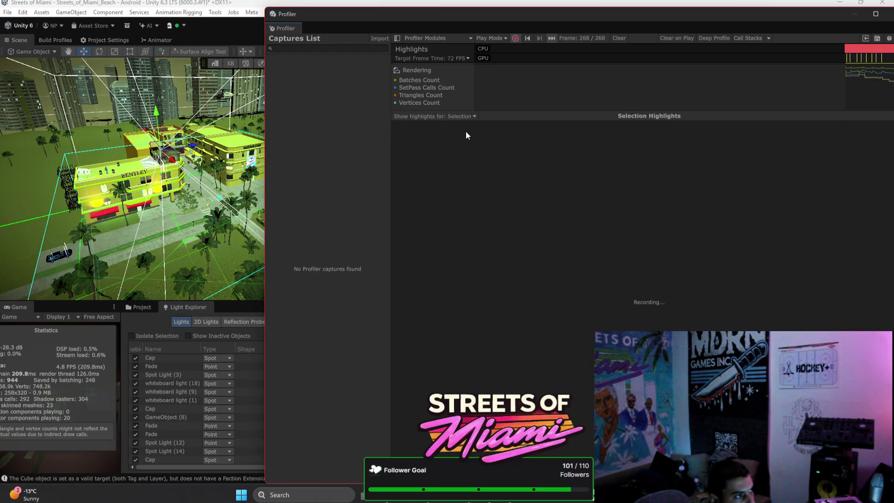
# Show the Rendering module's statistics for recorded frame 236
pyautogui.click(862, 75)
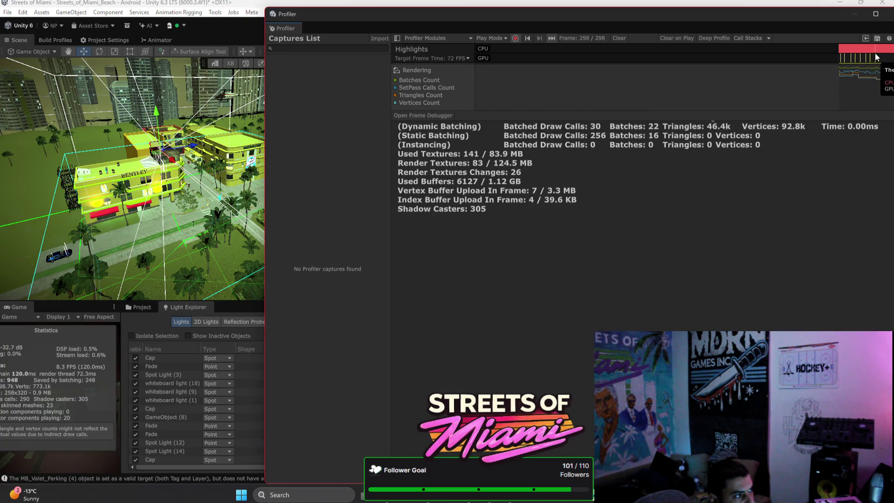
pyautogui.moveTo(874, 50)
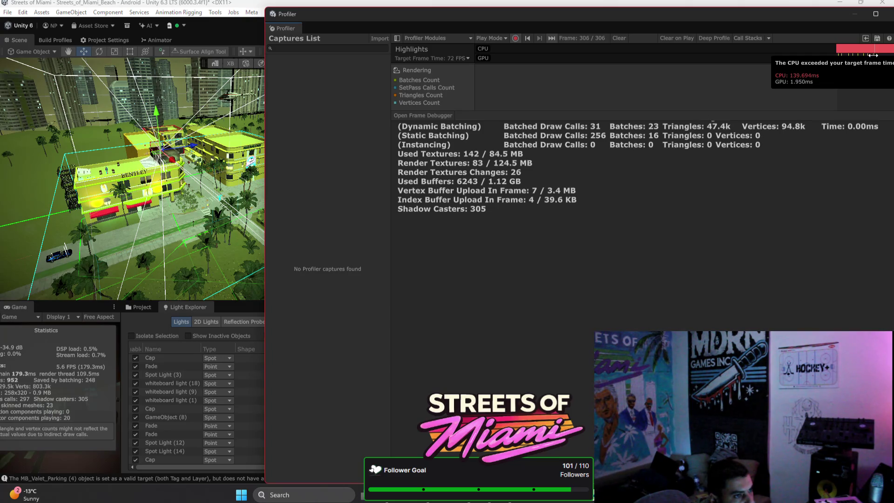
pyautogui.click(881, 78)
pyautogui.click(883, 79)
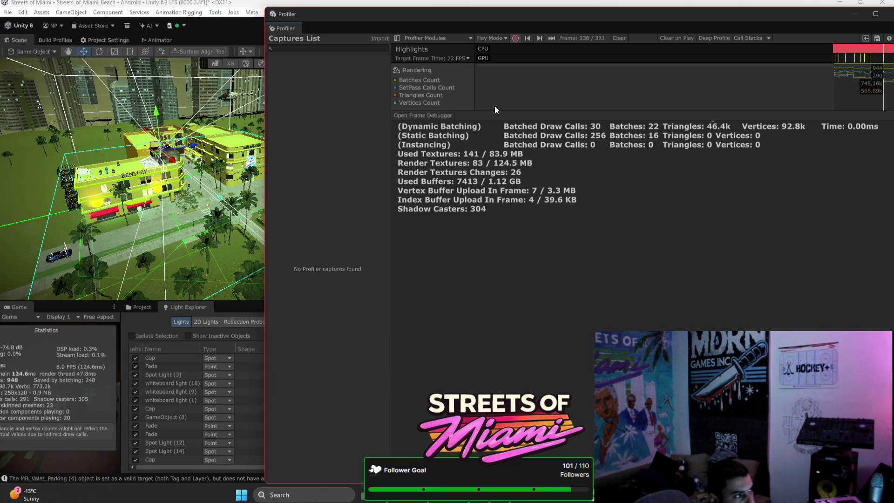
# Open the Frame Debugger over the Profiler and step from MeshSkinning.SkinOnGPU through compute events to event #10
pyautogui.click(435, 114)
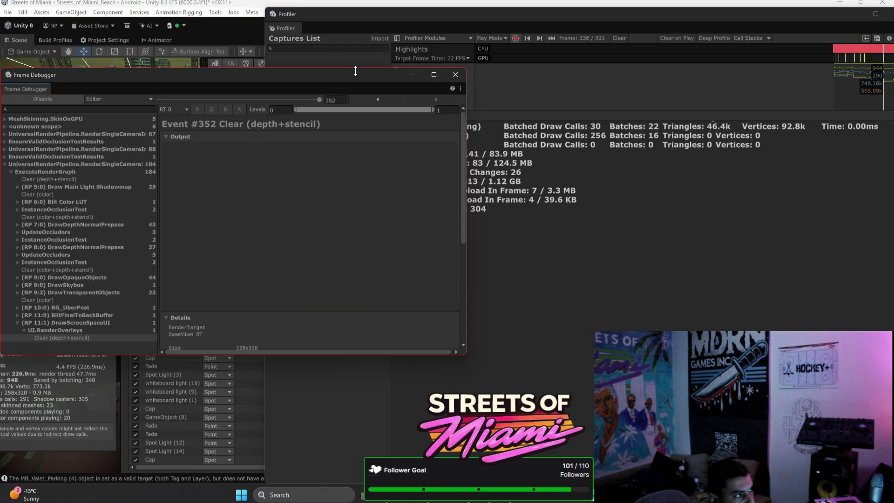
pyautogui.moveTo(356, 73)
pyautogui.mouseDown()
pyautogui.moveTo(647, 99)
pyautogui.moveTo(742, 90)
pyautogui.mouseUp()
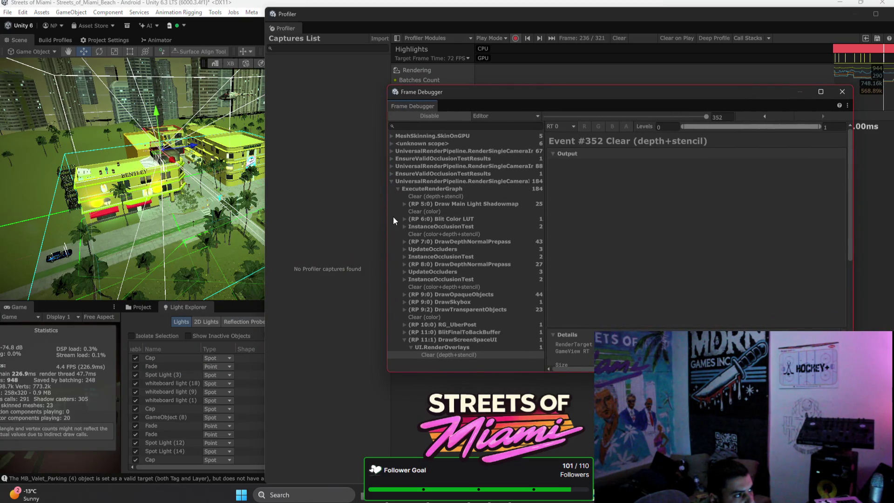
pyautogui.click(392, 181)
pyautogui.click(456, 136)
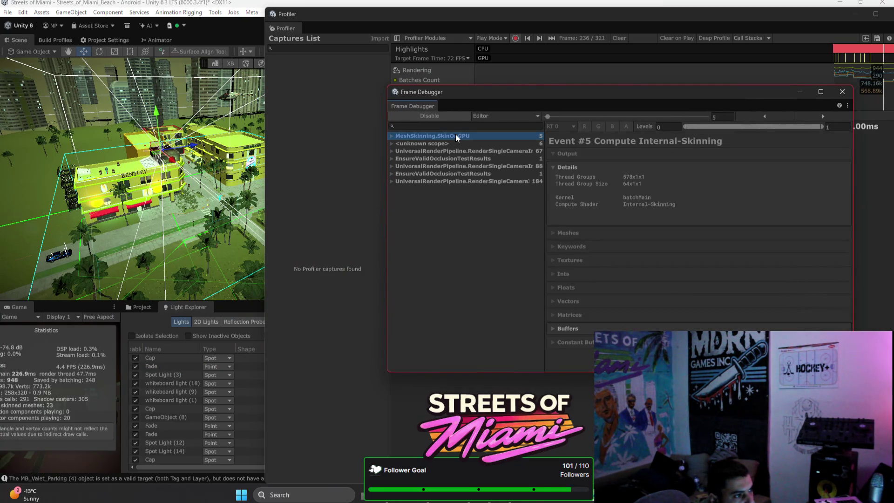
pyautogui.click(493, 144)
pyautogui.click(431, 150)
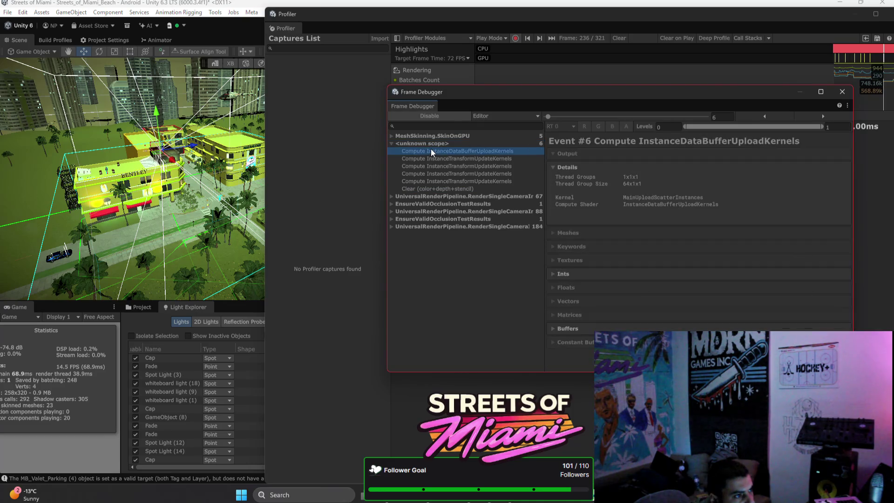
pyautogui.click(439, 159)
pyautogui.click(439, 166)
pyautogui.click(439, 173)
pyautogui.click(439, 181)
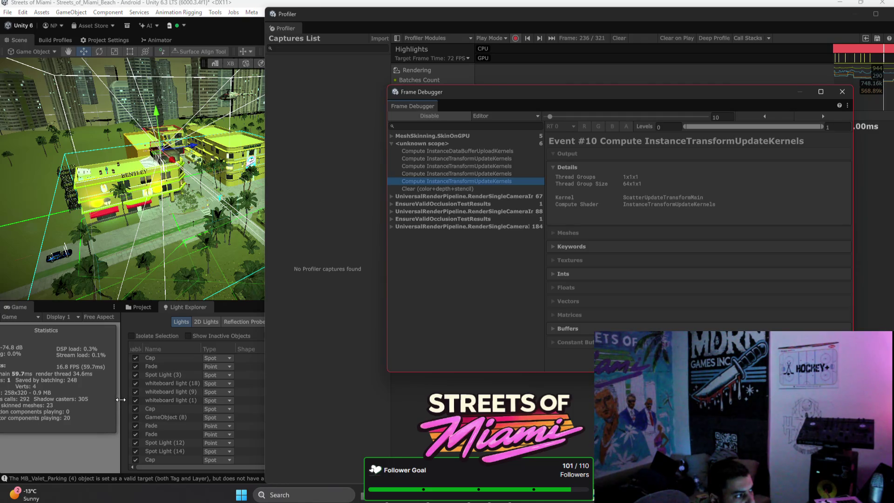
# Dock the Game view beside the Frame Debugger and inspect the occlusion test results events
pyautogui.moveTo(120, 399); pyautogui.dragTo(295, 399)
pyautogui.moveTo(20, 307)
pyautogui.mouseDown()
pyautogui.moveTo(465, 140)
pyautogui.moveTo(490, 108)
pyautogui.moveTo(462, 248)
pyautogui.moveTo(488, 337)
pyautogui.mouseUp()
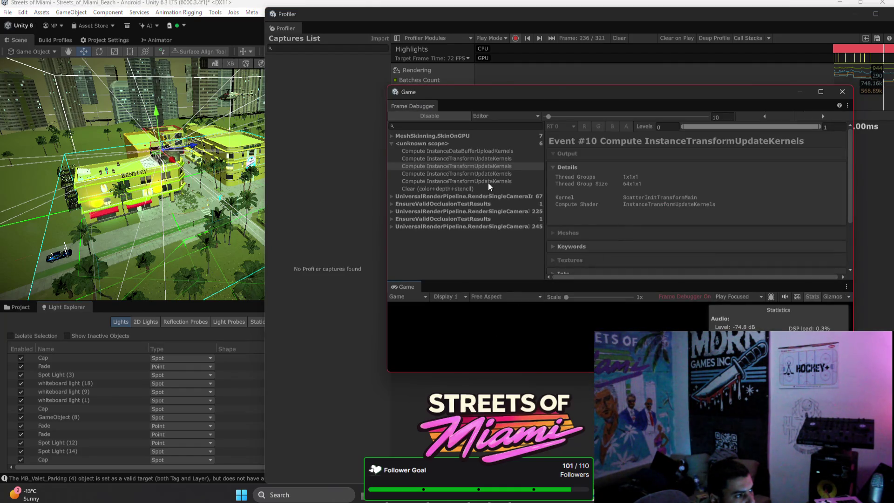
pyautogui.click(474, 198)
pyautogui.click(441, 205)
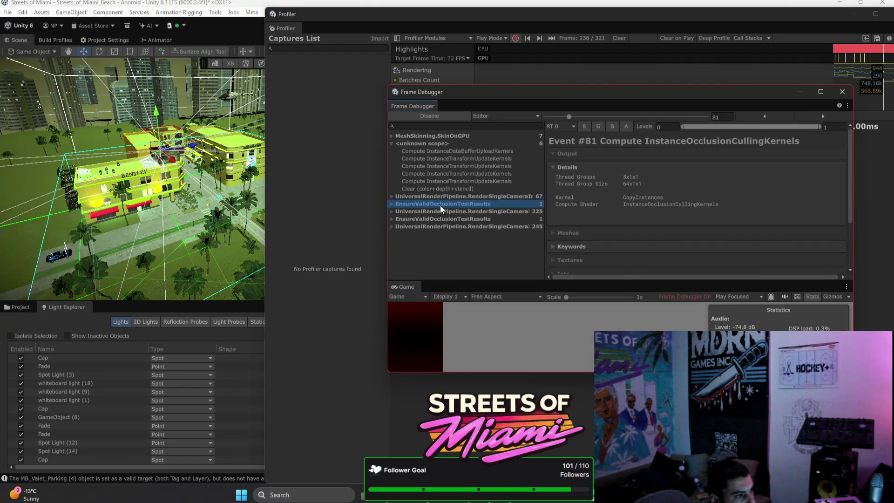
pyautogui.click(391, 145)
pyautogui.click(442, 135)
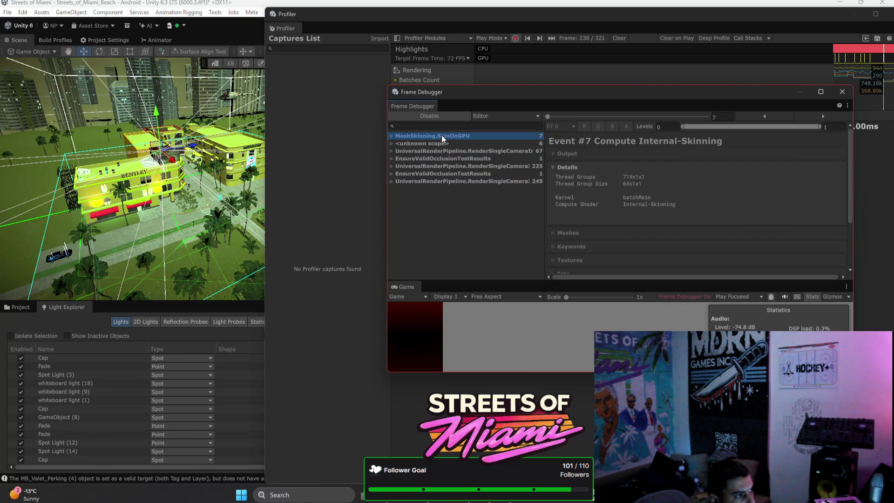
pyautogui.click(471, 176)
pyautogui.click(474, 180)
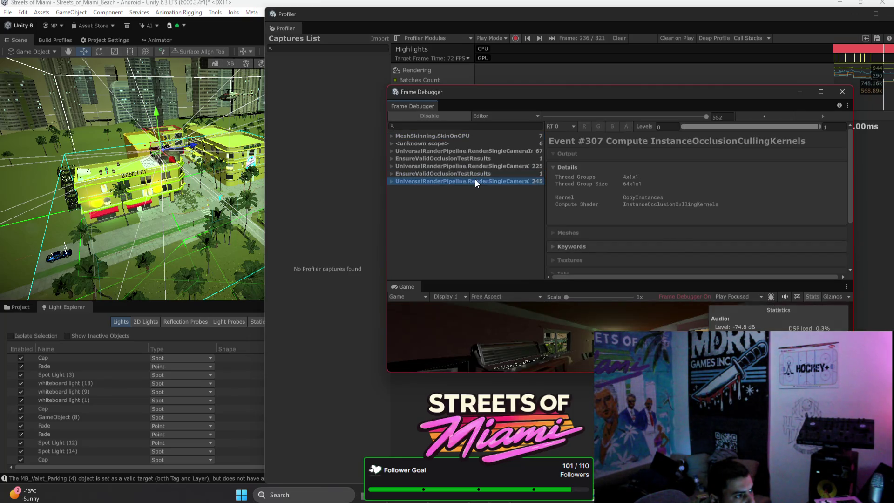
# Expand ExecuteRenderGraph, inspect the shadowmap and DrawDepthNormalPrepass passes, and fly into the kitchen by the stove
pyautogui.click(392, 180)
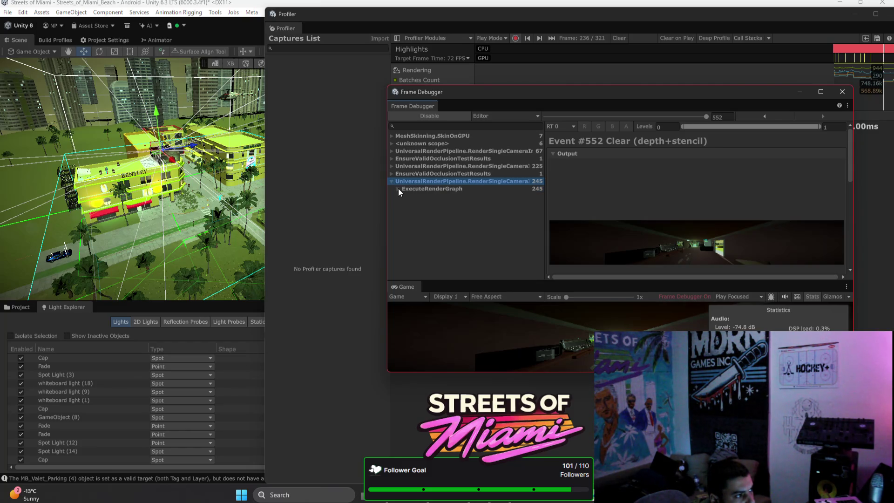
pyautogui.click(397, 188)
pyautogui.click(458, 205)
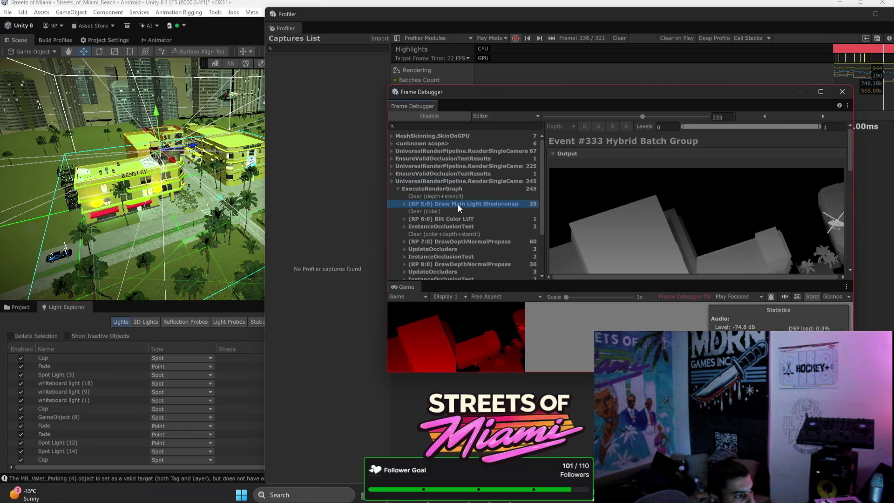
pyautogui.scroll(-3, 509, 203)
pyautogui.click(498, 212)
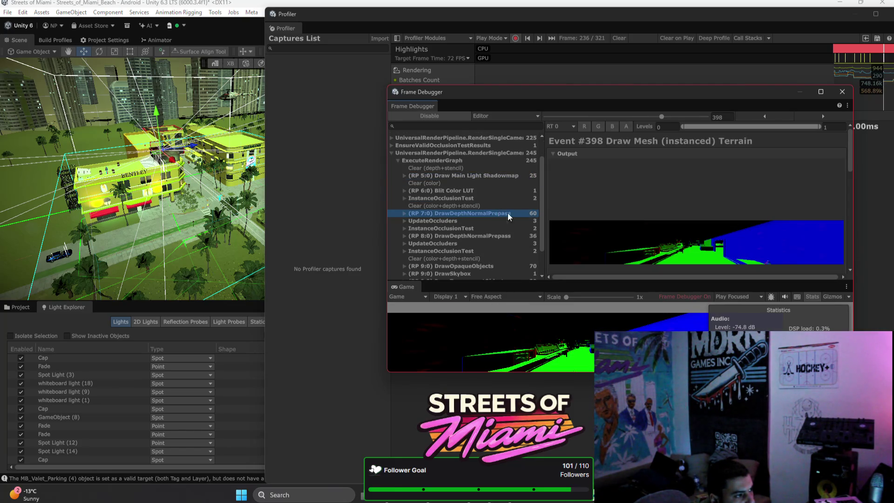
pyautogui.scroll(-3, 528, 195)
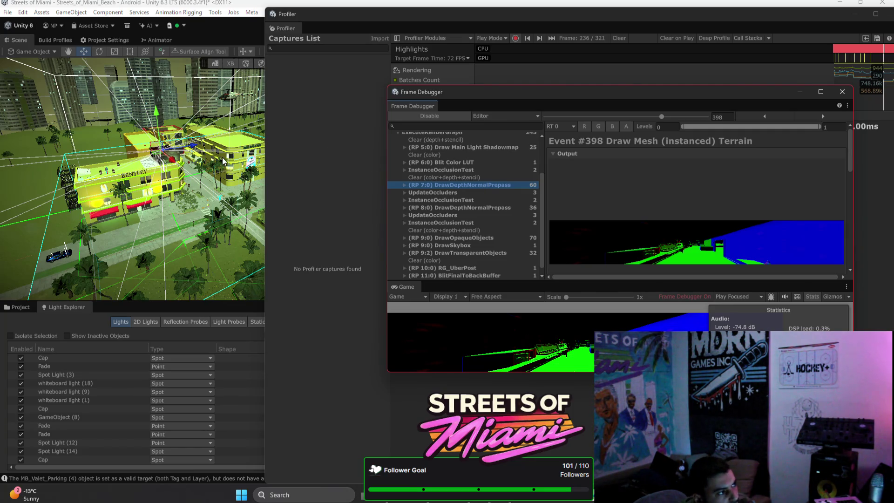
pyautogui.moveTo(233, 219)
pyautogui.mouseDown()
pyautogui.moveTo(242, 212)
pyautogui.moveTo(342, 244)
pyautogui.moveTo(381, 228)
pyautogui.moveTo(271, 172)
pyautogui.moveTo(282, 174)
pyautogui.moveTo(142, 214)
pyautogui.mouseUp()
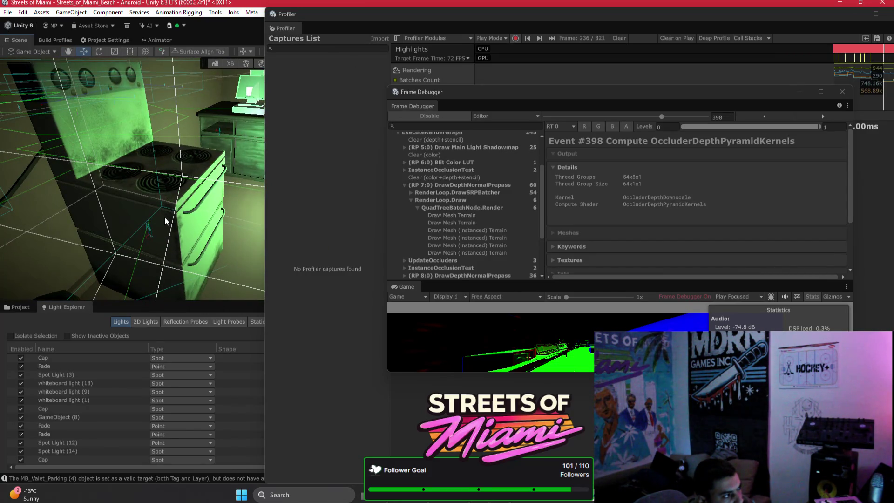
# Select the stove, then re-dock Profiler, Frame Debugger and an enlarged Game view below the event list
pyautogui.click(163, 217)
pyautogui.moveTo(359, 14)
pyautogui.mouseDown()
pyautogui.moveTo(168, 297)
pyautogui.moveTo(112, 258)
pyautogui.mouseUp()
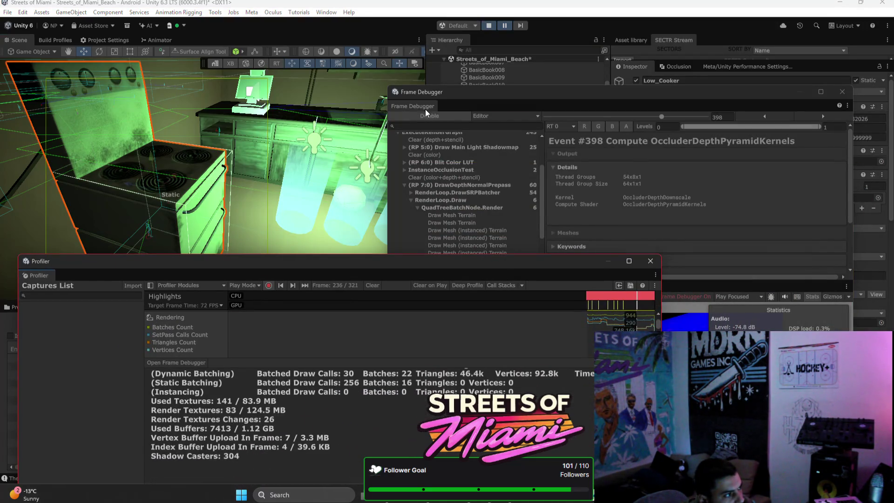
pyautogui.moveTo(415, 108)
pyautogui.mouseDown()
pyautogui.moveTo(133, 281)
pyautogui.moveTo(336, 183)
pyautogui.moveTo(411, 105)
pyautogui.moveTo(404, 173)
pyautogui.moveTo(326, 390)
pyautogui.mouseUp()
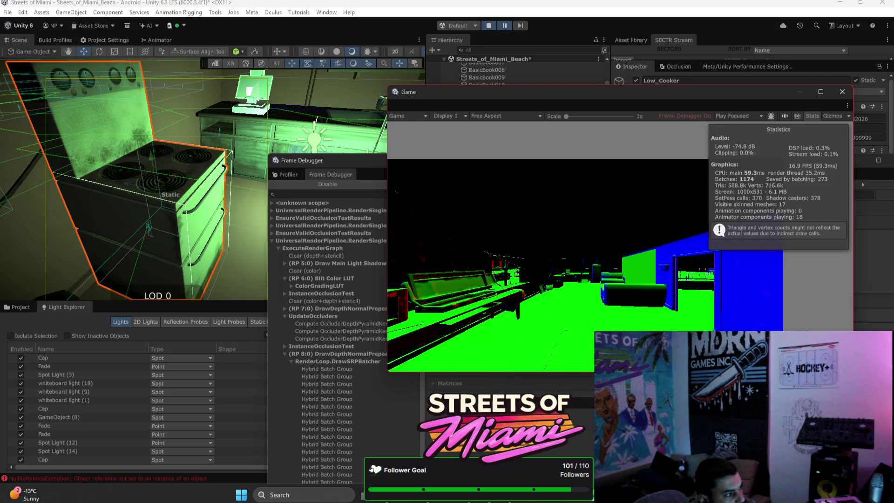
pyautogui.moveTo(285, 460)
pyautogui.mouseDown()
pyautogui.moveTo(457, 350)
pyautogui.moveTo(445, 226)
pyautogui.moveTo(412, 146)
pyautogui.moveTo(595, 159)
pyautogui.moveTo(619, 274)
pyautogui.moveTo(401, 104)
pyautogui.moveTo(404, 63)
pyautogui.mouseUp()
pyautogui.moveTo(135, 270)
pyautogui.mouseDown()
pyautogui.moveTo(514, 376)
pyautogui.moveTo(622, 304)
pyautogui.moveTo(590, 348)
pyautogui.mouseUp()
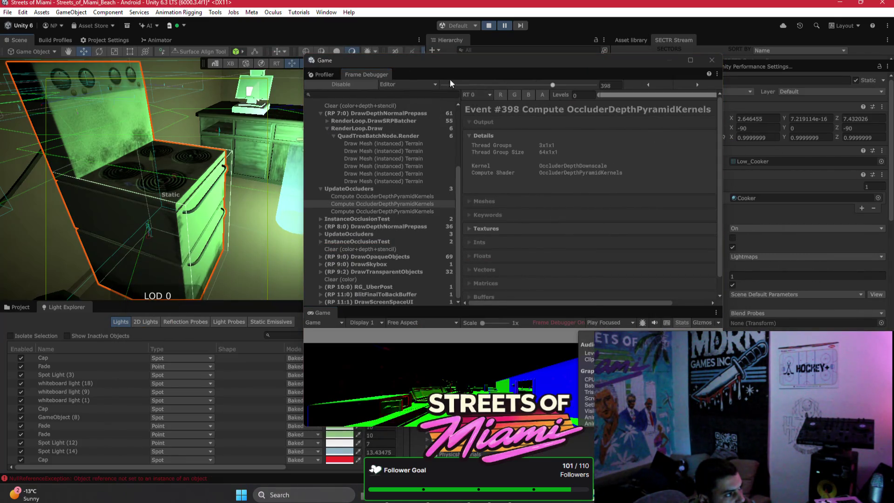
pyautogui.moveTo(494, 314)
pyautogui.mouseDown()
pyautogui.moveTo(498, 169)
pyautogui.moveTo(504, 223)
pyautogui.mouseUp()
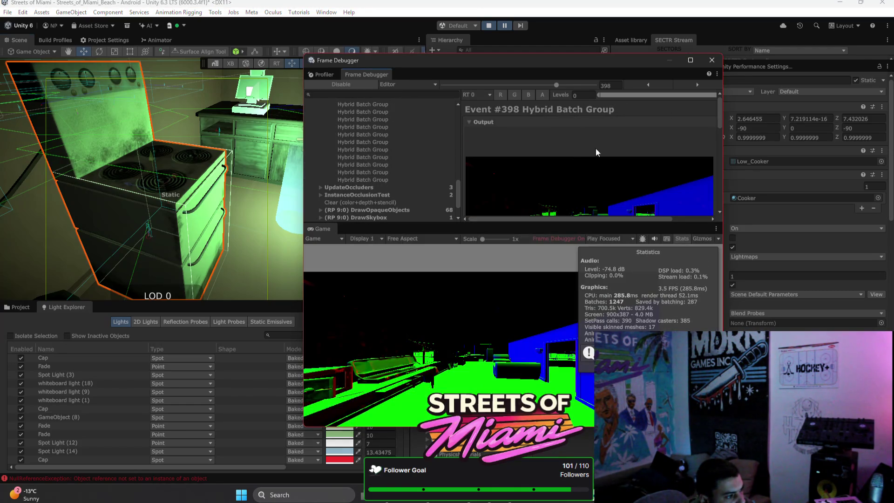
pyautogui.moveTo(564, 66)
pyautogui.mouseDown()
pyautogui.moveTo(576, 69)
pyautogui.moveTo(643, 169)
pyautogui.moveTo(702, 183)
pyautogui.mouseUp()
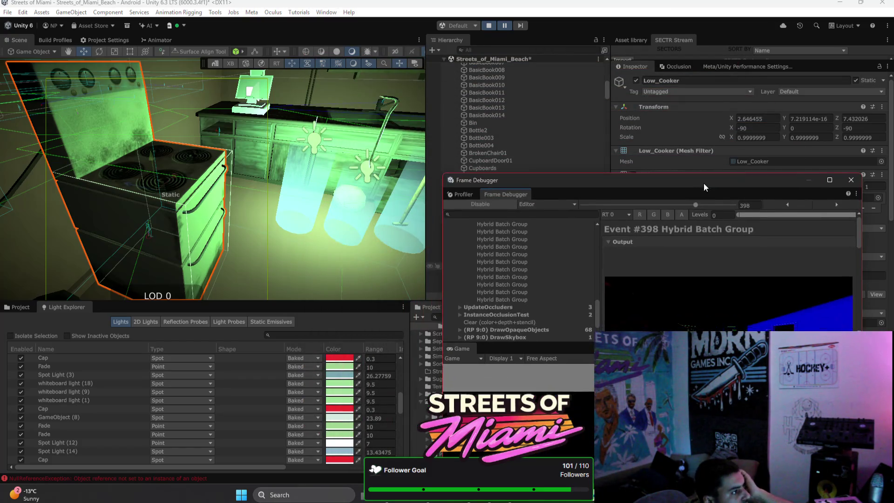
# Turn the scene toward the cabinets, select the Fridge and uncover its Mesh Renderer settings
pyautogui.moveTo(313, 189); pyautogui.dragTo(338, 162)
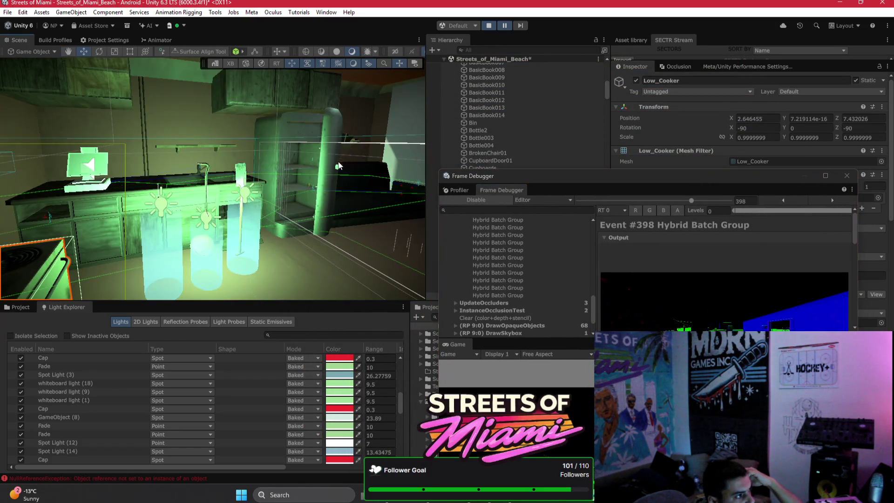
pyautogui.click(289, 135)
pyautogui.moveTo(700, 171)
pyautogui.mouseDown()
pyautogui.moveTo(502, 152)
pyautogui.moveTo(347, 93)
pyautogui.mouseUp()
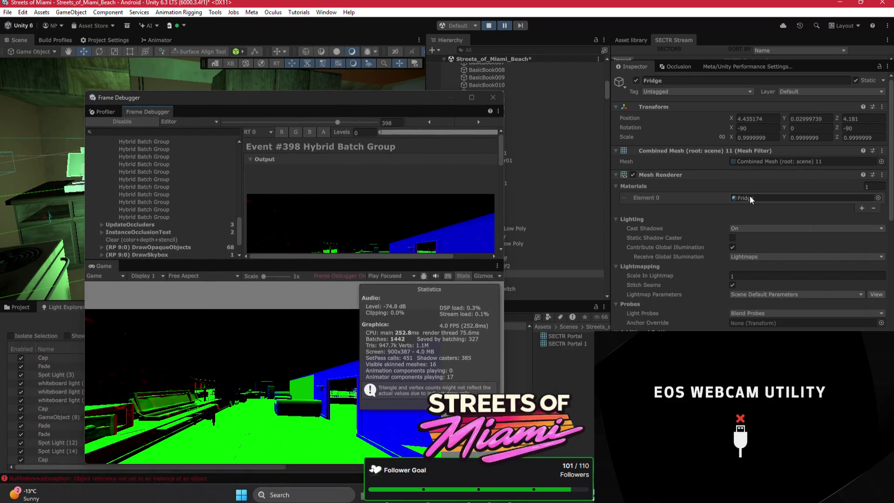
# Locate the fridge's material in the project assets and select all nine apartment materials
pyautogui.click(750, 198)
pyautogui.click(556, 351)
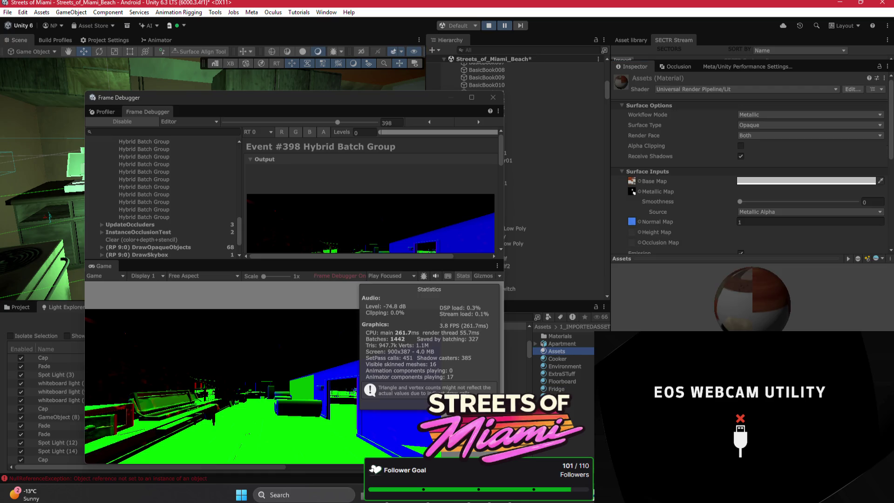
pyautogui.keyDown('shift'); pyautogui.click(559, 412); pyautogui.keyUp('shift')
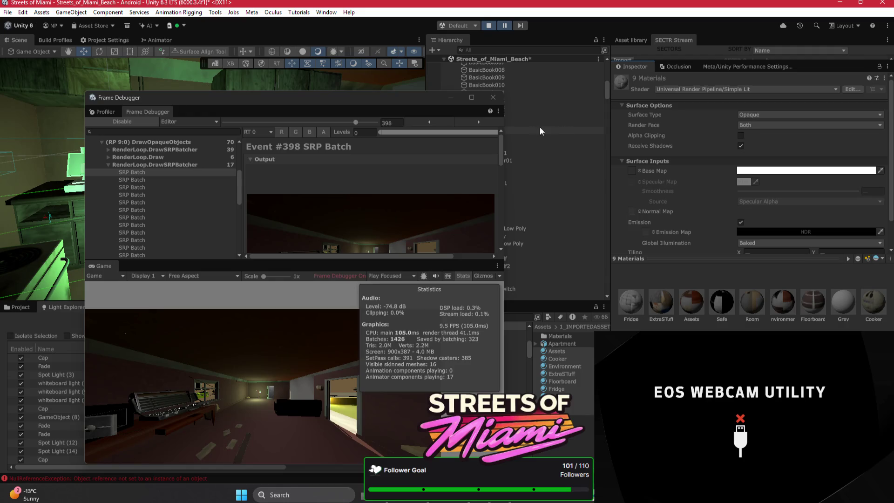
# Step through the depth prepass batch events, enlarge the event list, and collapse the group
pyautogui.scroll(-3, 183, 213)
pyautogui.click(203, 221)
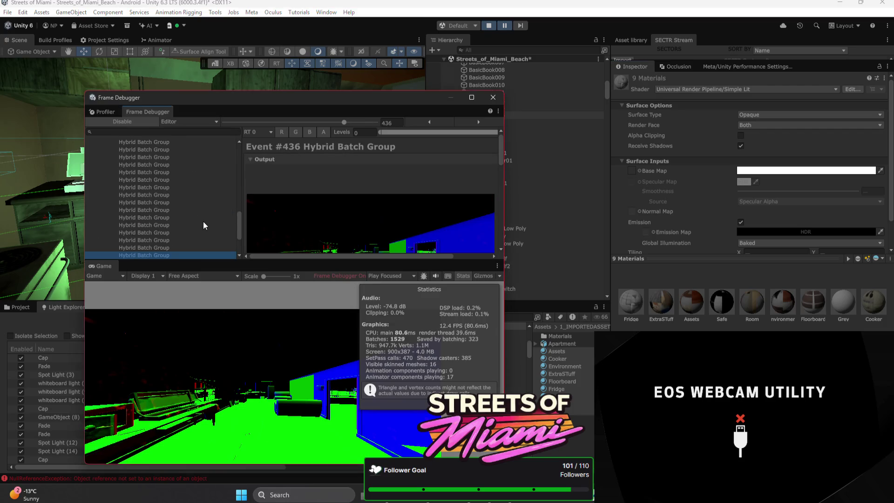
pyautogui.scroll(-2, 208, 220)
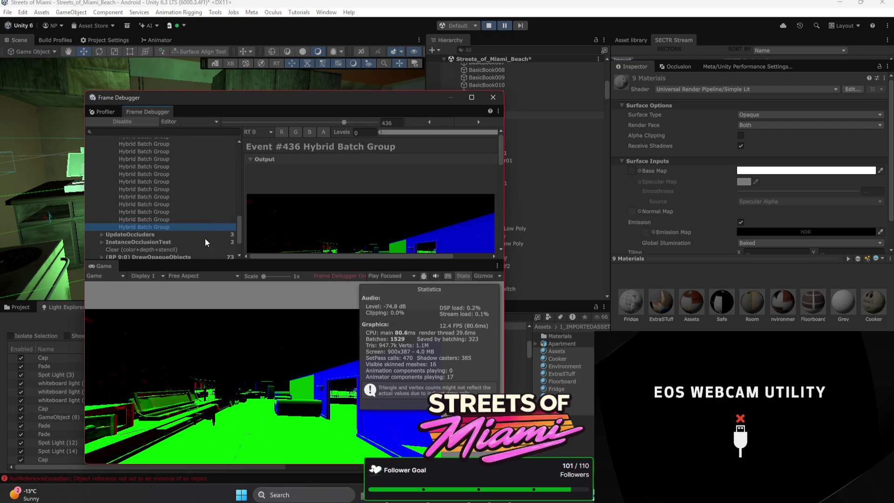
pyautogui.click(205, 220)
pyautogui.click(206, 196)
pyautogui.click(206, 158)
pyautogui.scroll(15, 208, 158)
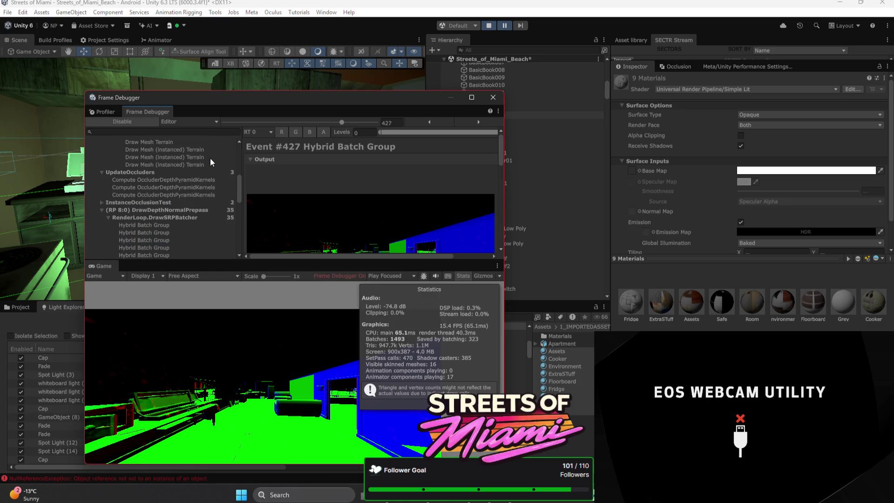
pyautogui.click(201, 218)
pyautogui.moveTo(191, 262); pyautogui.dragTo(184, 425)
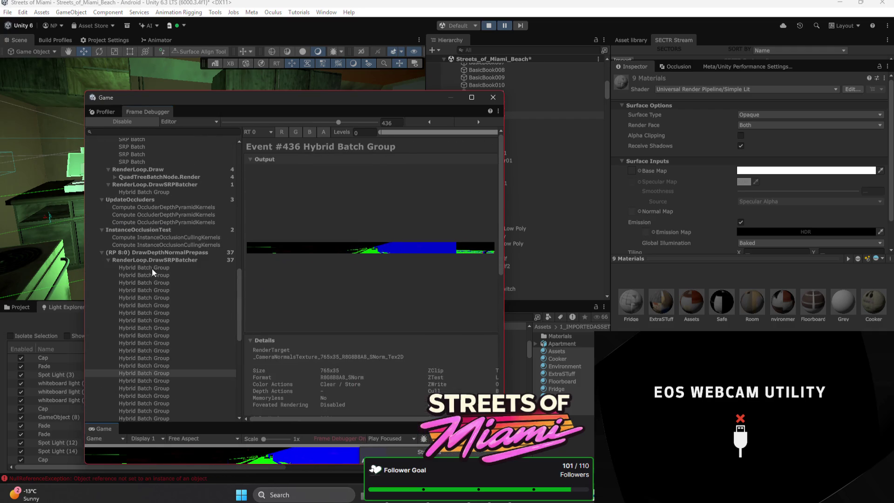
pyautogui.click(109, 260)
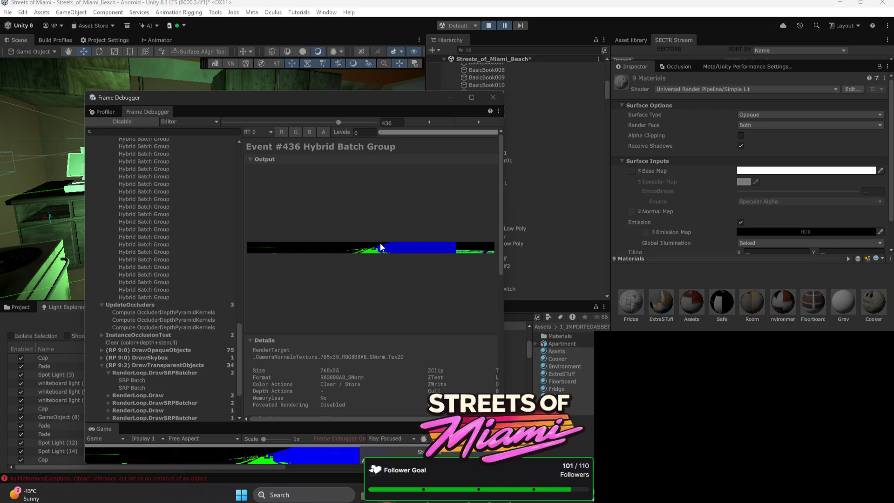
# Expand DrawOpaqueObjects and its SRP batcher group to inspect a Hybrid Batch Group draw
pyautogui.scroll(3, 189, 349)
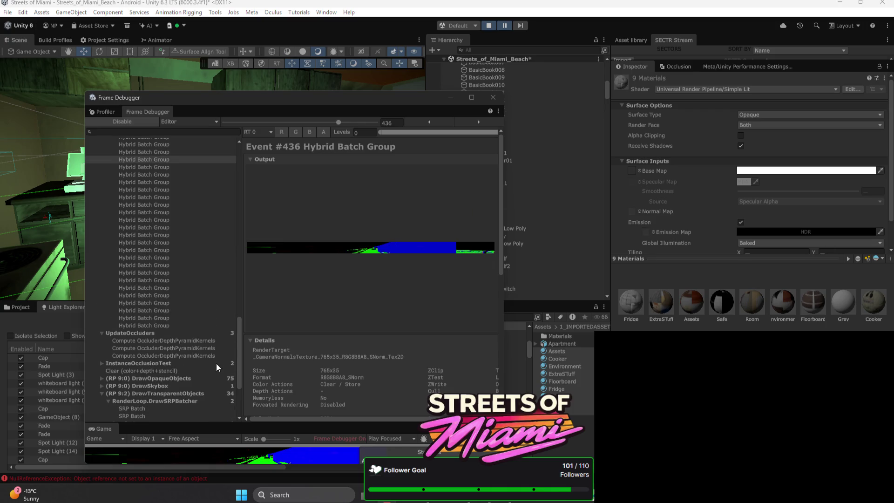
pyautogui.click(191, 378)
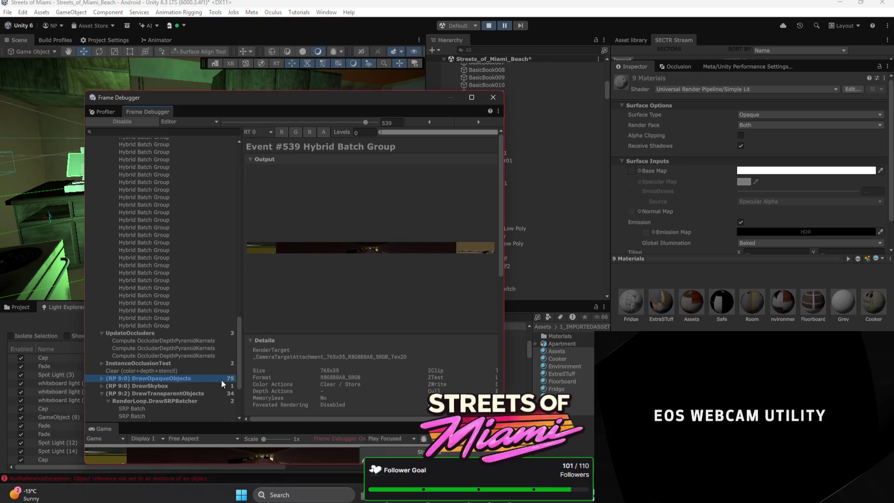
pyautogui.scroll(-3, 240, 367)
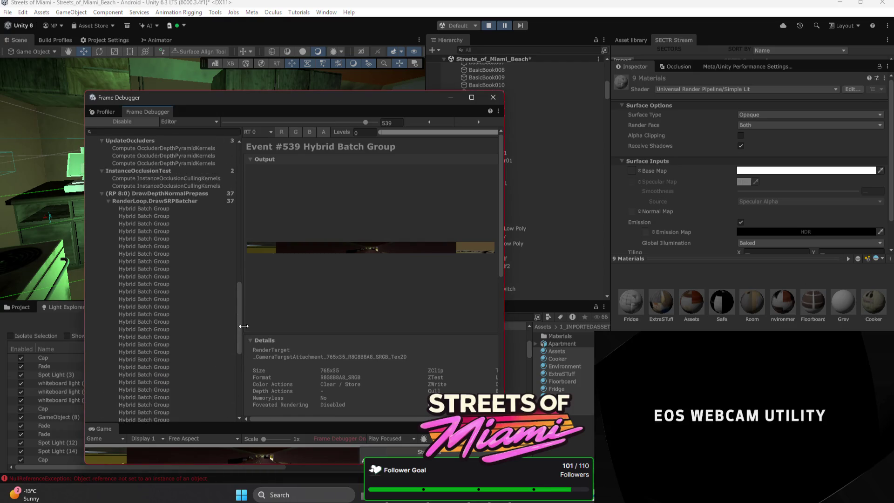
pyautogui.click(102, 321)
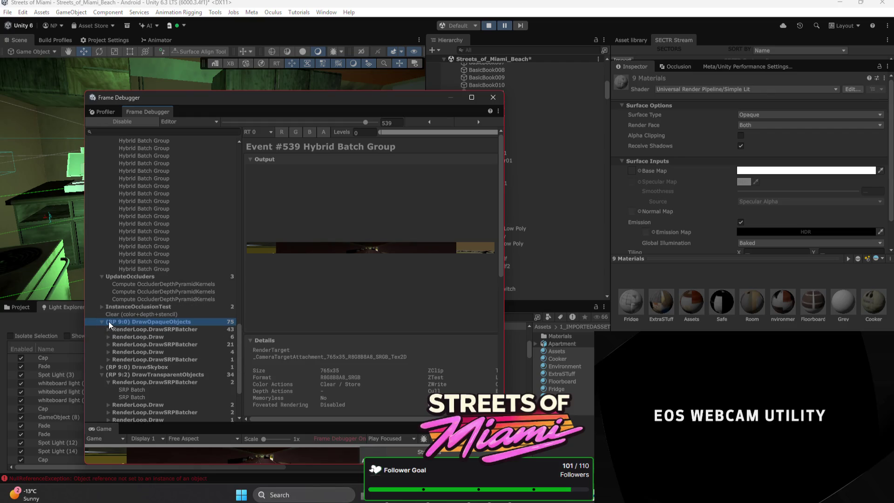
pyautogui.click(164, 330)
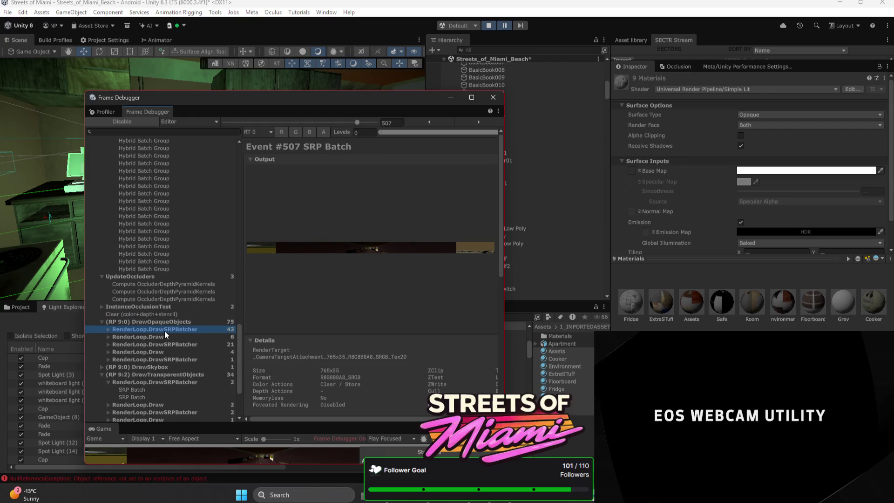
pyautogui.click(108, 329)
pyautogui.scroll(-6, 140, 321)
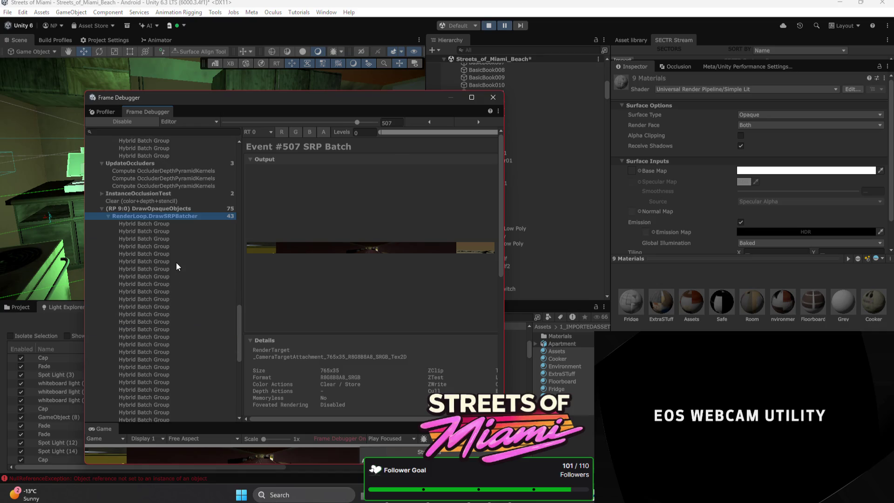
pyautogui.click(175, 261)
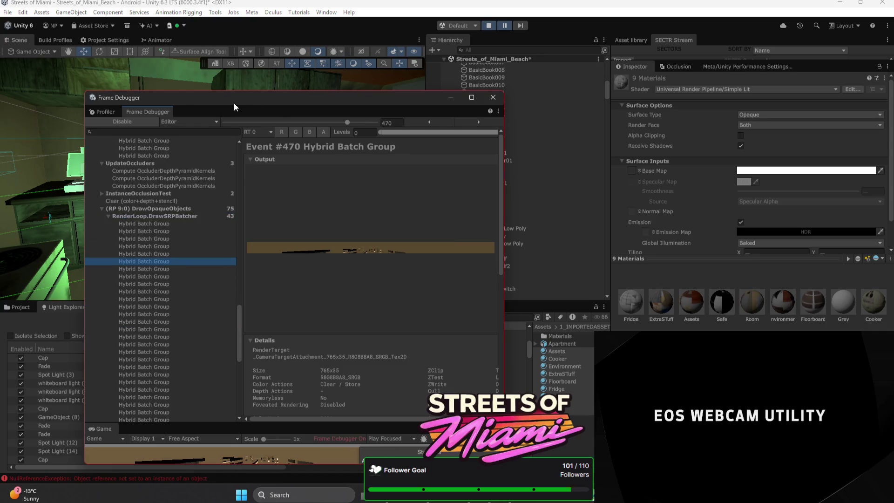
# Move the debugger window right and inspect an SRP Batch event and the batcher group
pyautogui.moveTo(234, 106); pyautogui.dragTo(426, 92)
pyautogui.scroll(-5, 520, 227)
pyautogui.scroll(5, 543, 138)
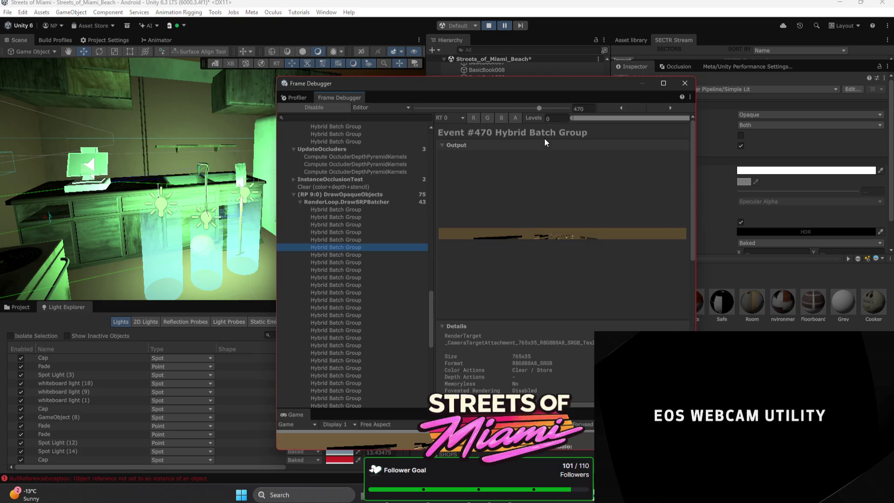
pyautogui.moveTo(539, 108)
pyautogui.mouseDown()
pyautogui.moveTo(476, 110)
pyautogui.moveTo(557, 111)
pyautogui.mouseUp()
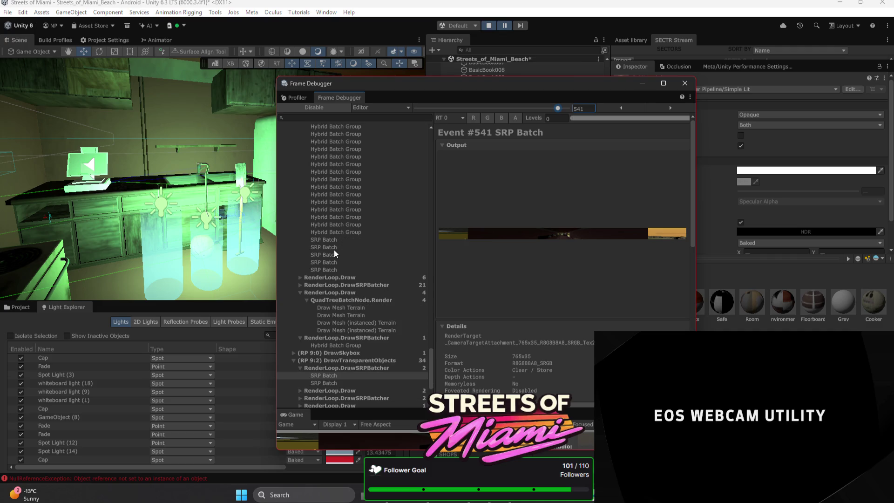
pyautogui.click(333, 247)
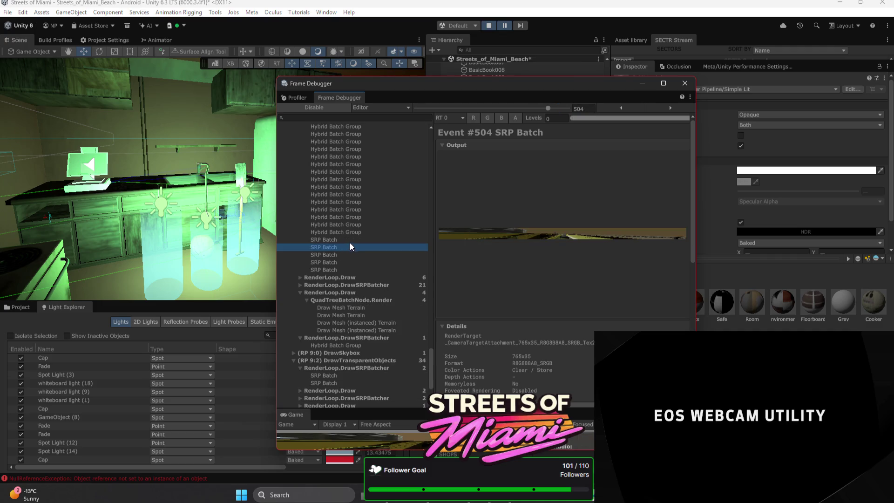
pyautogui.scroll(10, 351, 284)
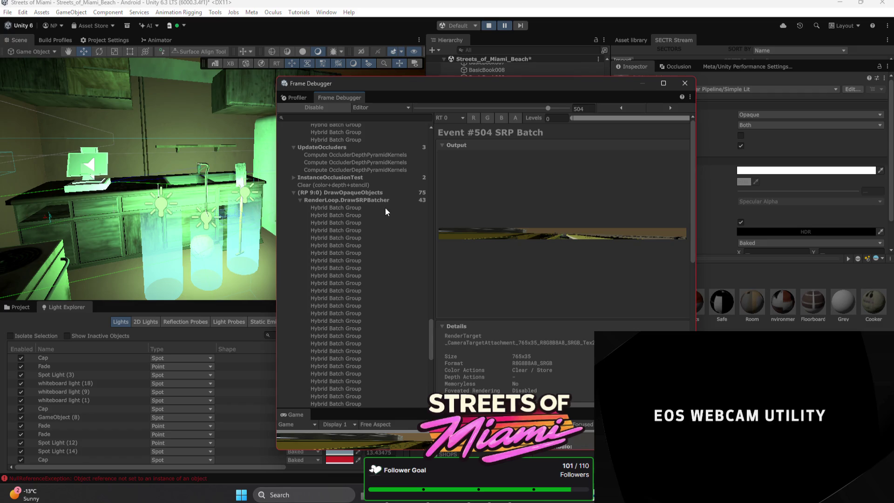
pyautogui.click(380, 200)
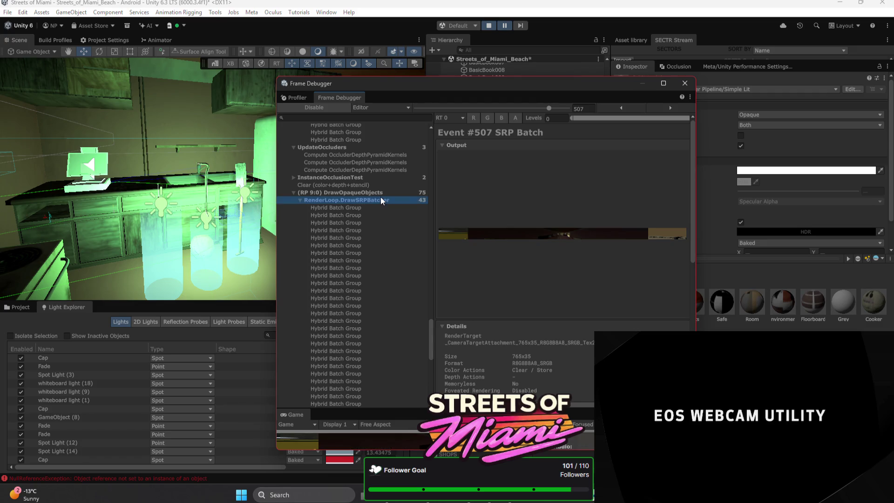
# Step to the sixth Hybrid Batch Group (event #470) and enlarge the Game preview
pyautogui.click(382, 194)
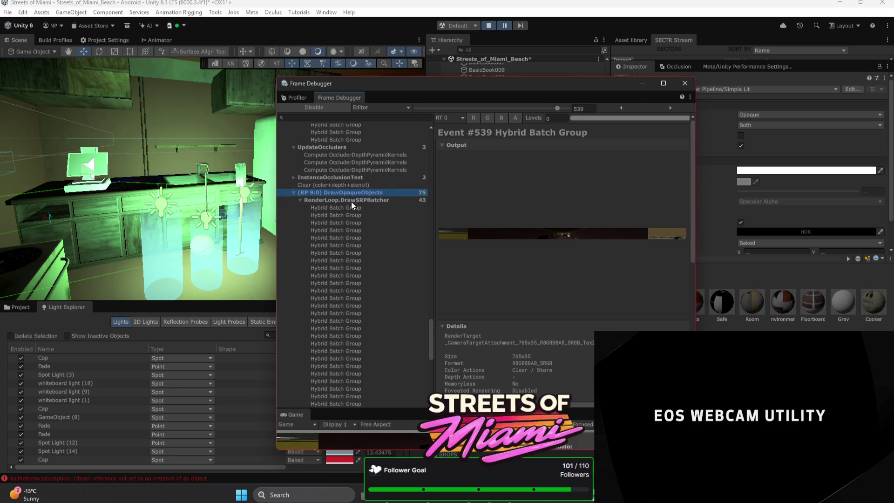
pyautogui.click(363, 216)
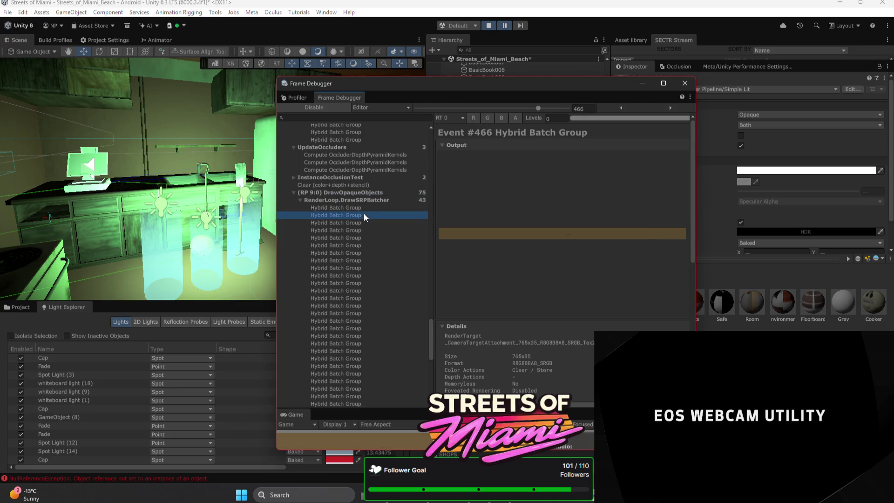
pyautogui.scroll(-3, 364, 213)
pyautogui.click(364, 213)
pyautogui.scroll(-3, 364, 214)
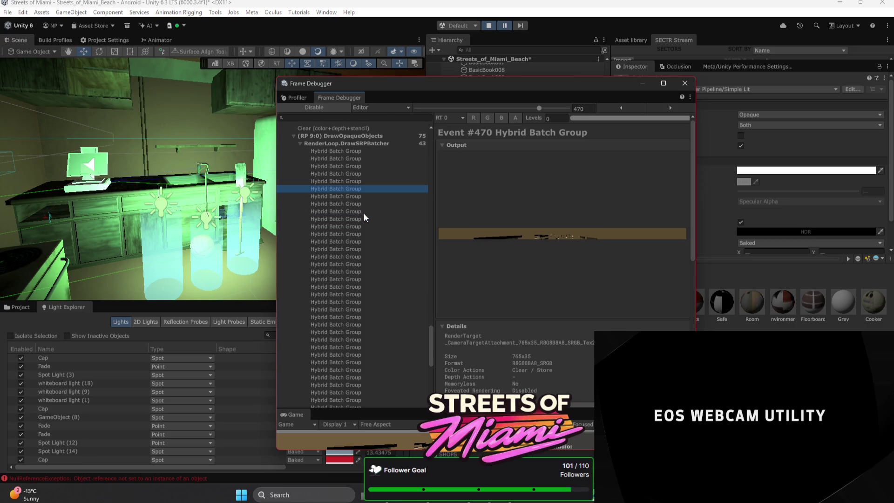
pyautogui.scroll(5, 361, 213)
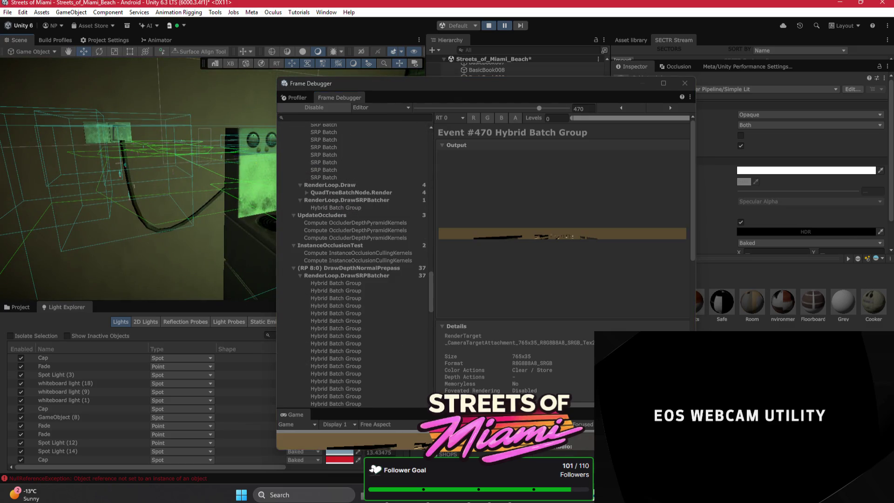
pyautogui.moveTo(534, 409)
pyautogui.mouseDown()
pyautogui.moveTo(534, 225)
pyautogui.moveTo(531, 237)
pyautogui.mouseUp()
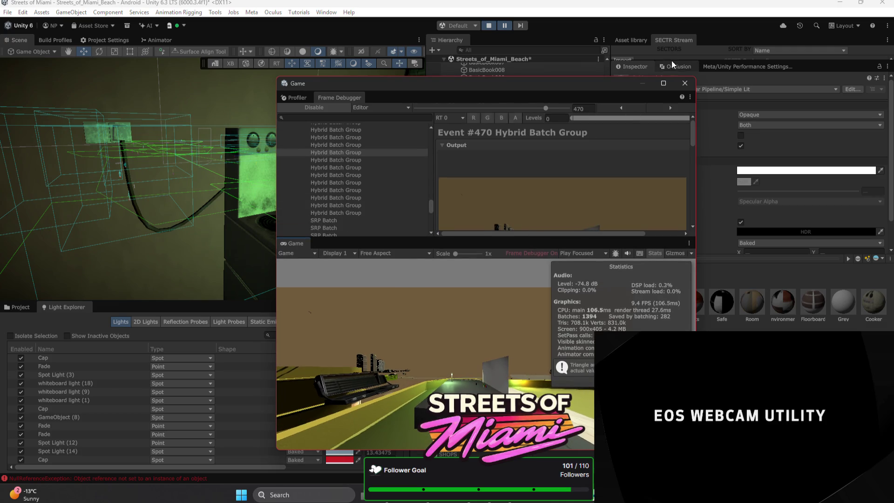
# Jump to final event #549, look down the corridor, select PLANTER and move the debugger aside
pyautogui.click(227, 188)
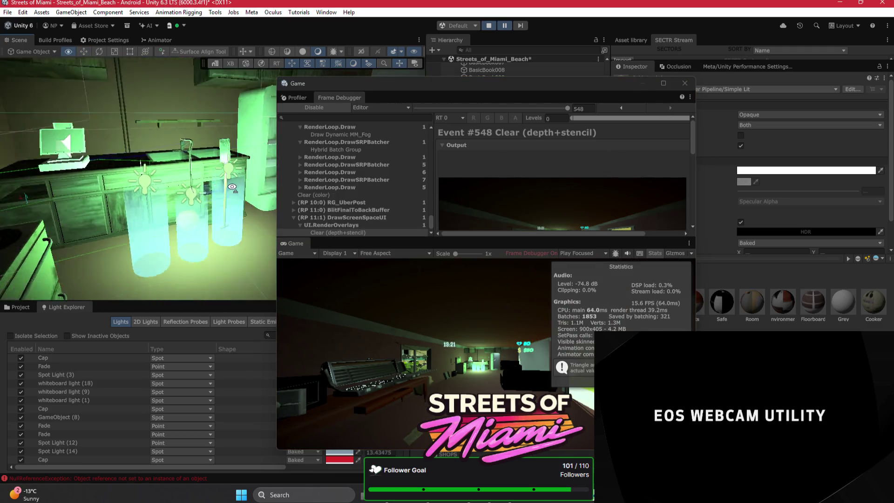
pyautogui.moveTo(92, 172)
pyautogui.mouseDown()
pyautogui.moveTo(282, 167)
pyautogui.moveTo(186, 155)
pyautogui.moveTo(224, 159)
pyautogui.moveTo(265, 190)
pyautogui.mouseUp()
pyautogui.click(235, 158)
pyautogui.moveTo(613, 90)
pyautogui.mouseDown()
pyautogui.moveTo(412, 128)
pyautogui.moveTo(438, 227)
pyautogui.moveTo(424, 302)
pyautogui.mouseUp()
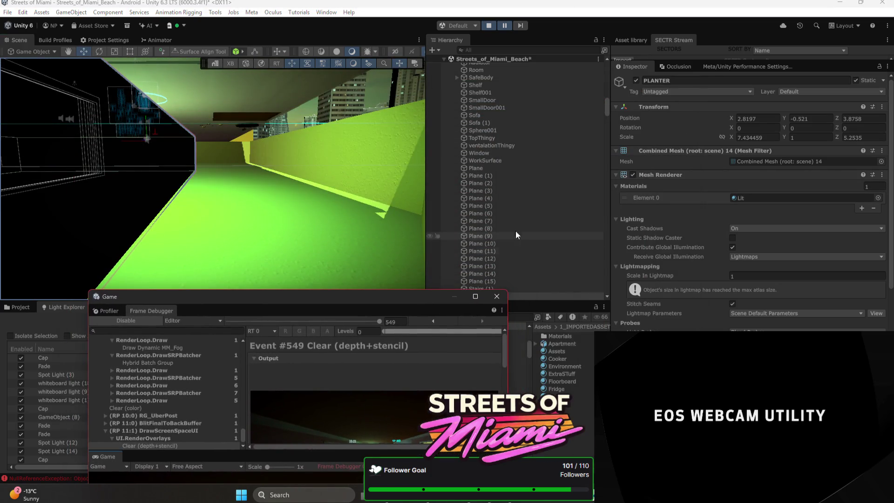
# Remove PLANTER's Mesh Renderer component and drag the Game preview back to the centre
pyautogui.rightClick(702, 181)
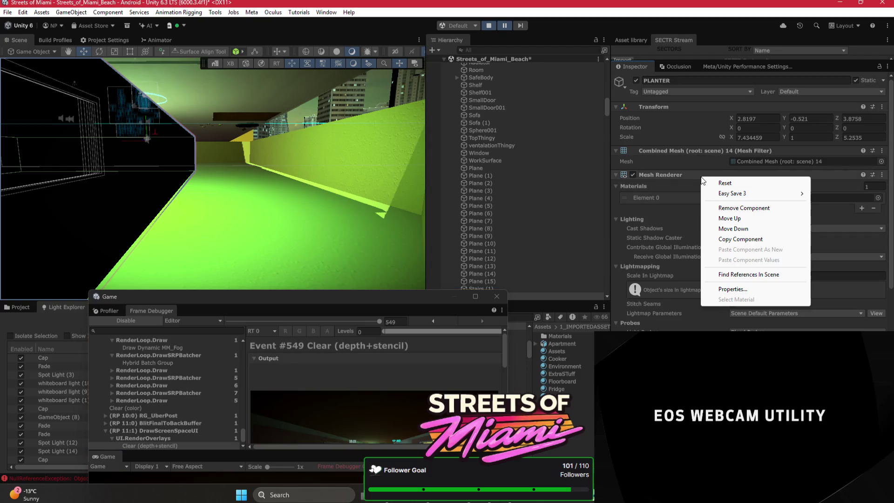
pyautogui.click(740, 207)
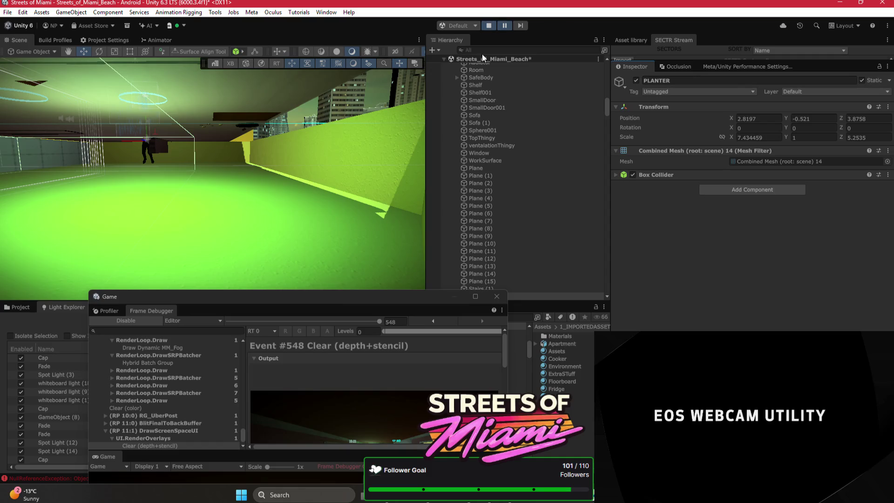
pyautogui.moveTo(359, 289); pyautogui.dragTo(409, 84)
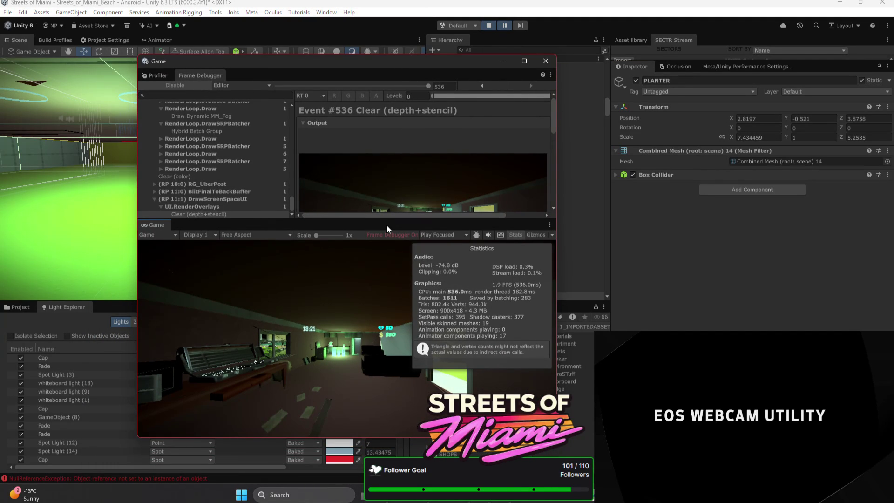
# Expand the Frame Debugger to fill its window and collapse the camera render node
pyautogui.moveTo(387, 221); pyautogui.dragTo(387, 370)
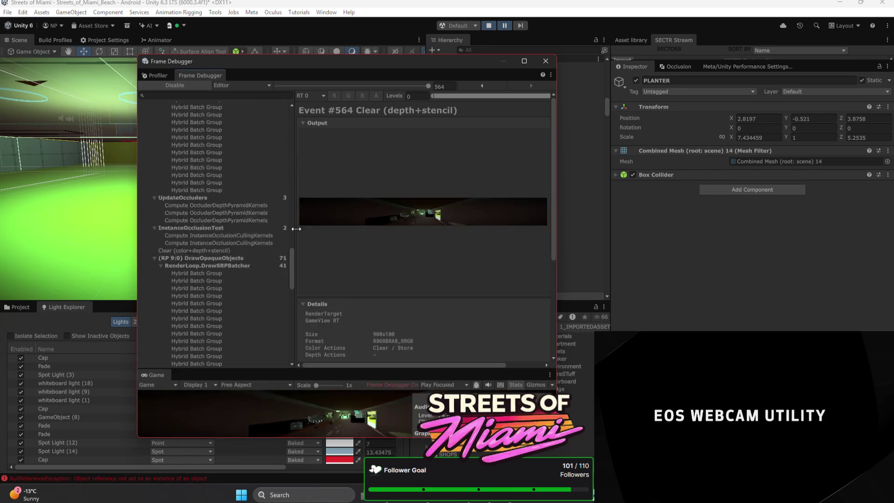
pyautogui.scroll(10, 144, 133)
pyautogui.click(142, 135)
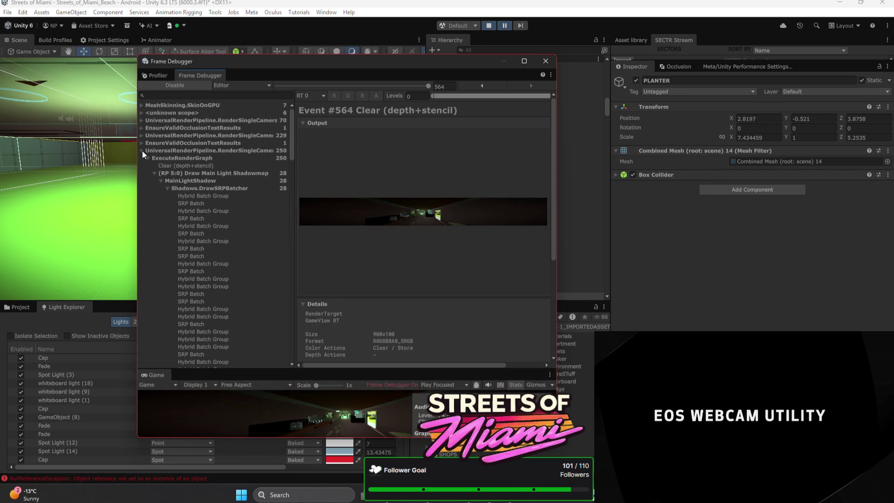
pyautogui.click(142, 150)
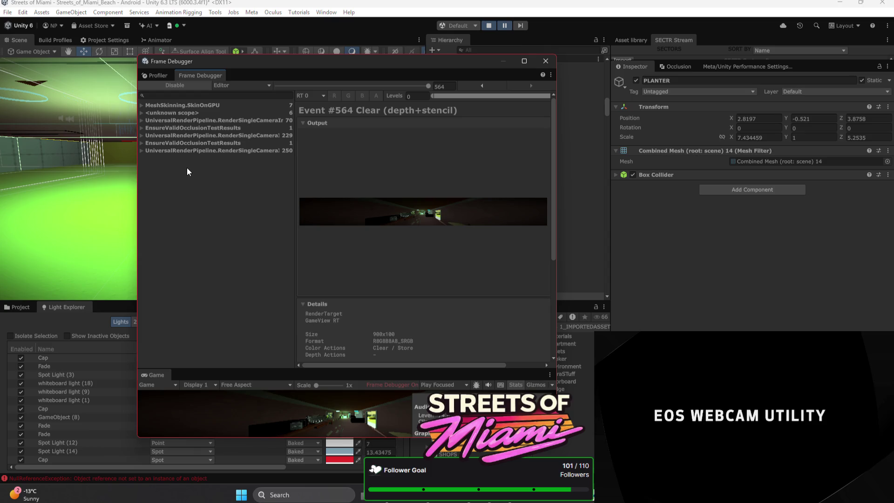
# Snip a screenshot of the Frame Debugger area and return to Bezi
pyautogui.press('super+shift+s')
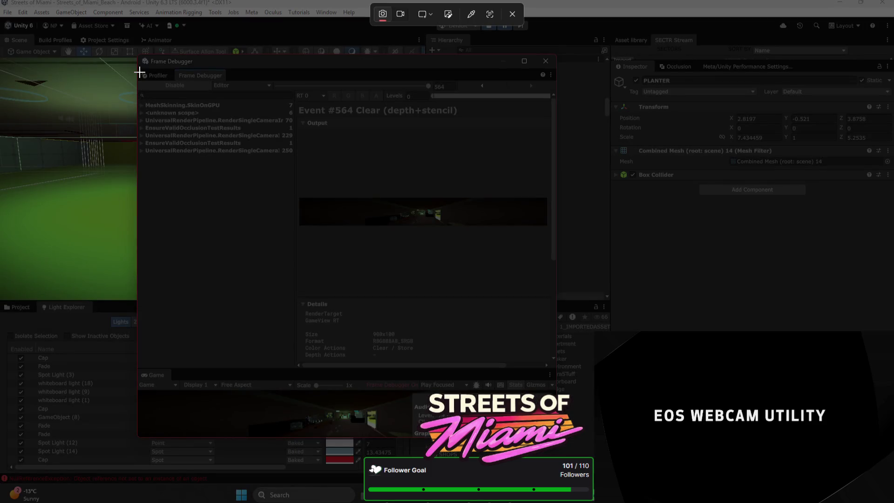
pyautogui.moveTo(137, 58)
pyautogui.mouseDown()
pyautogui.moveTo(323, 347)
pyautogui.moveTo(501, 378)
pyautogui.moveTo(534, 364)
pyautogui.moveTo(308, 359)
pyautogui.mouseUp()
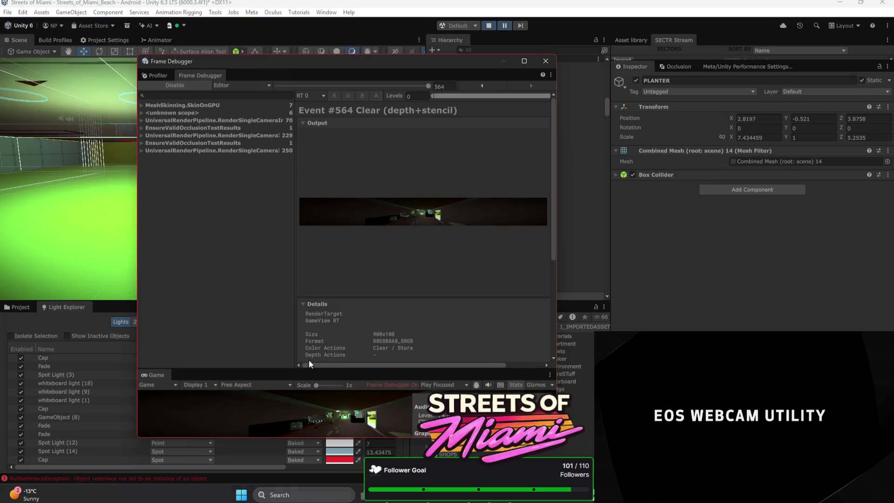
pyautogui.hotkey('alt', 'Tab')
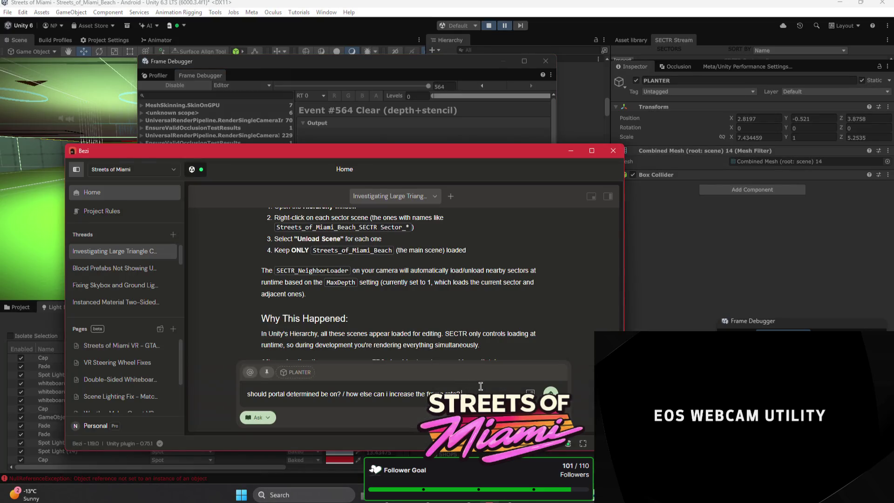
# Paste the Frame Debugger screenshot above the drafted frame-rate question in Bezi's prompt
pyautogui.hotkey('ctrl', 'a')
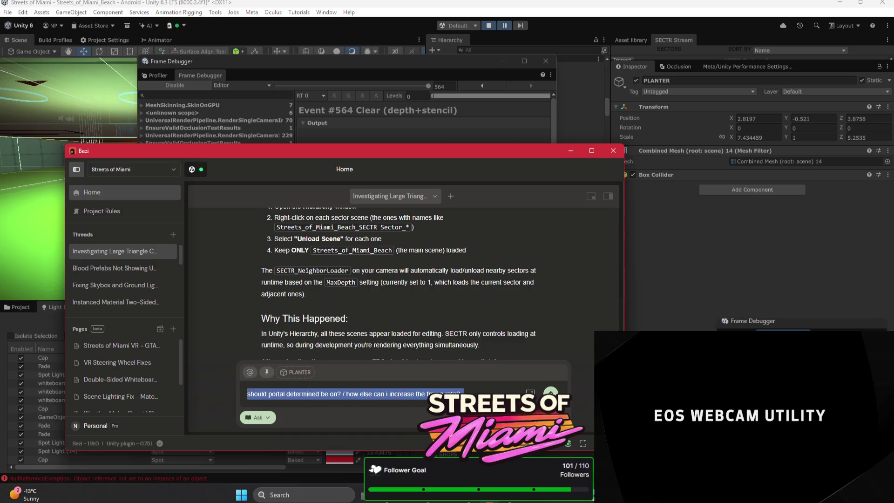
pyautogui.press('Left')
pyautogui.hotkey('shift', 'Return')
pyautogui.hotkey('shift', 'Return')
pyautogui.hotkey('shift', 'Return')
pyautogui.hotkey('ctrl', 'v')
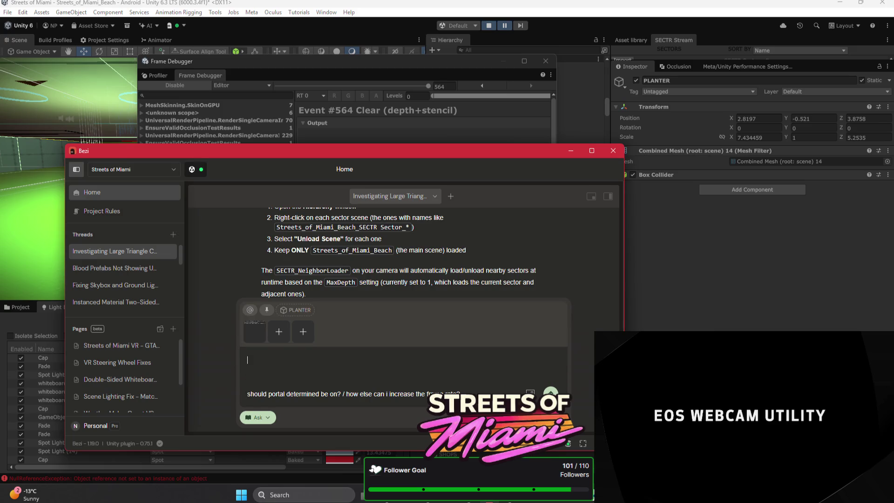
# Switch to the Profiler, heighten its module charts, and view Memory details and play mode target
pyautogui.click(149, 78)
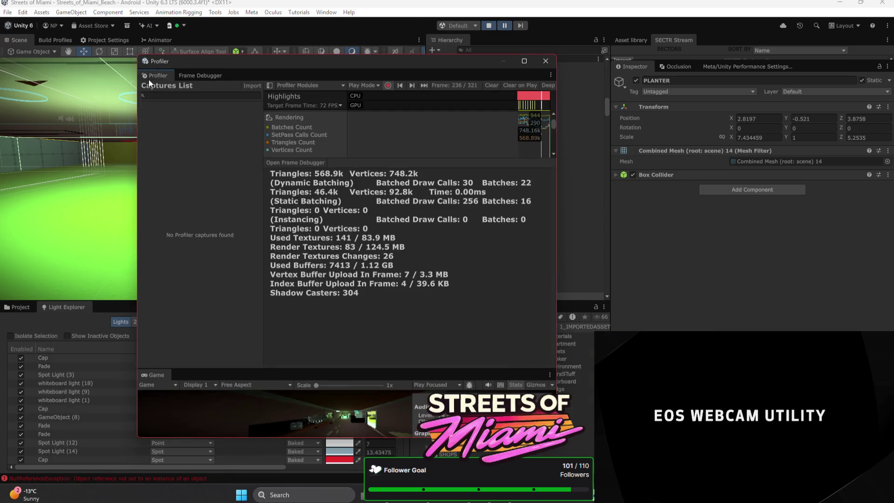
pyautogui.click(436, 173)
pyautogui.moveTo(391, 159); pyautogui.dragTo(377, 308)
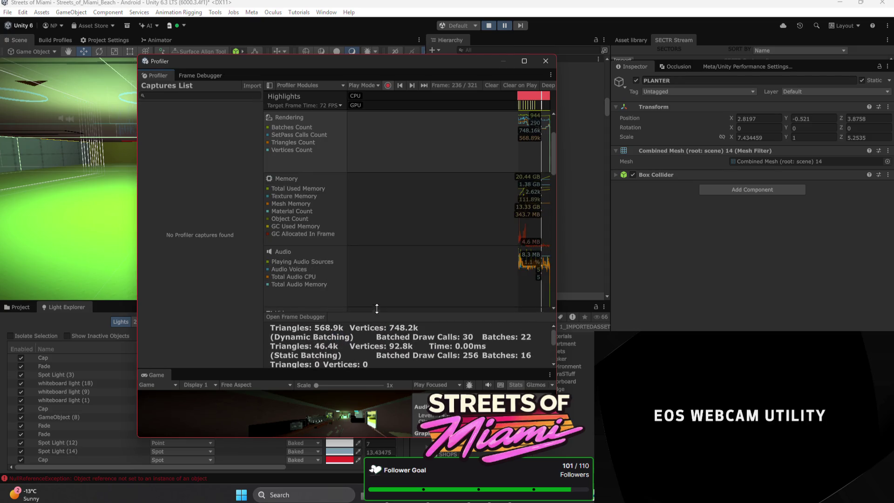
pyautogui.click(455, 212)
pyautogui.click(361, 88)
pyautogui.click(386, 87)
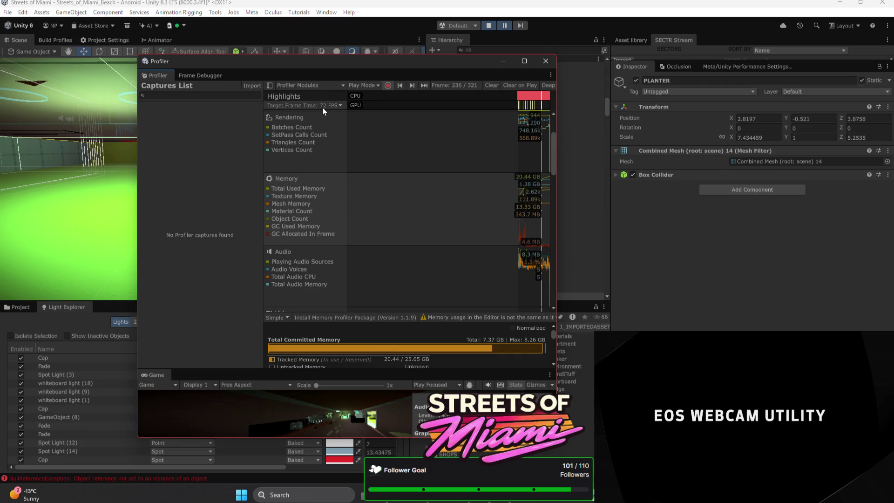
# Confirm the 72 FPS target frame time and review Memory and Rendering statistics
pyautogui.click(323, 105)
pyautogui.click(302, 138)
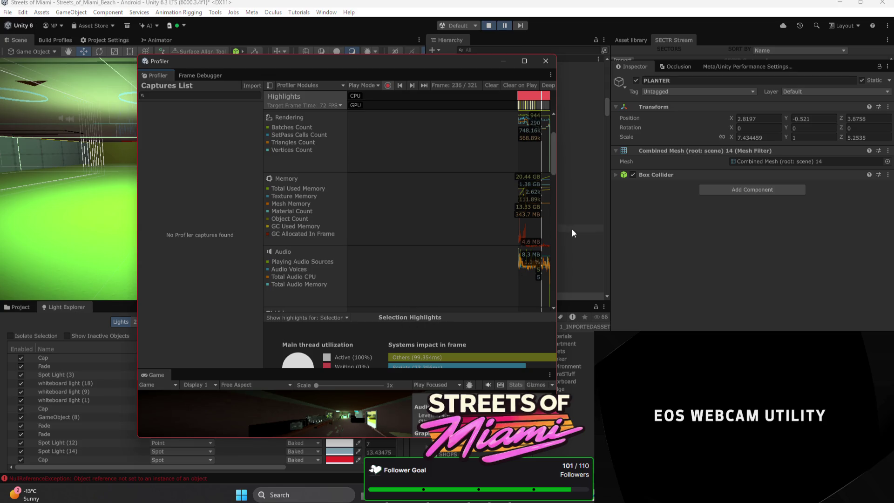
pyautogui.click(528, 189)
pyautogui.click(538, 130)
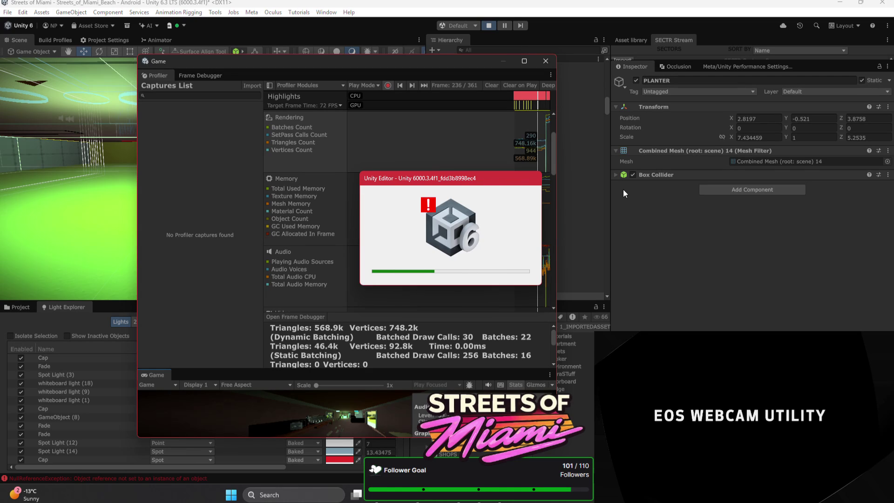
# Move the progress dialog aside until it finishes, then return to the browser
pyautogui.moveTo(622, 188); pyautogui.dragTo(708, 139)
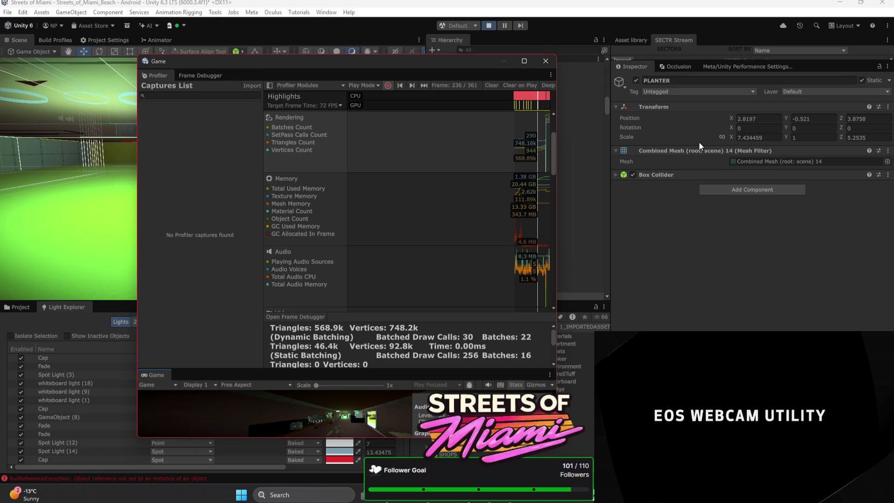
pyautogui.hotkey('alt', 'Tab')
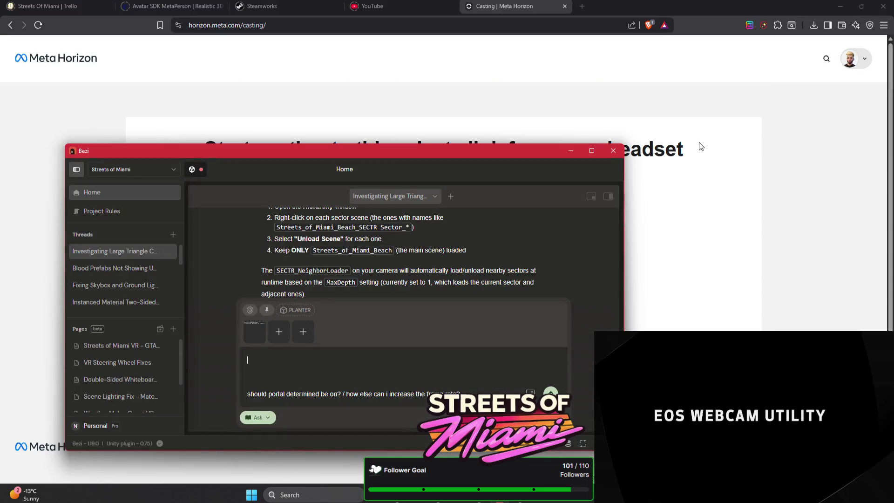
# Bring the Meta Horizon casting page in Brave to the front as the active window
pyautogui.click(701, 146)
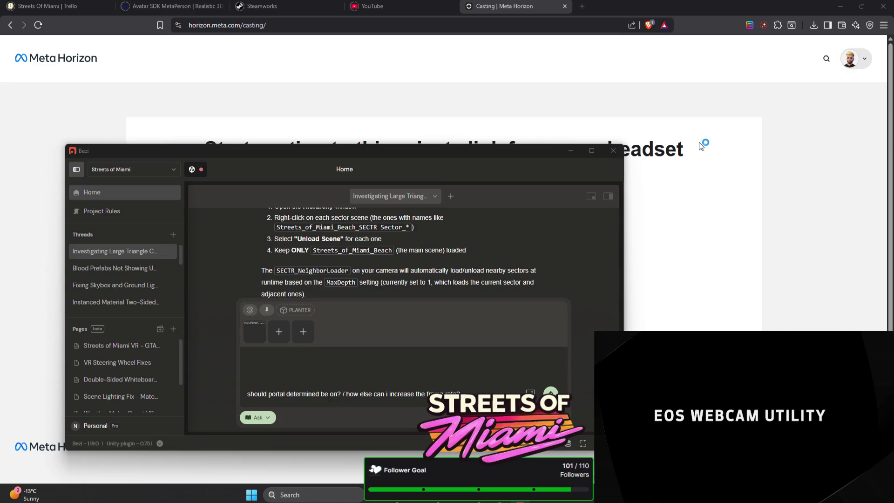
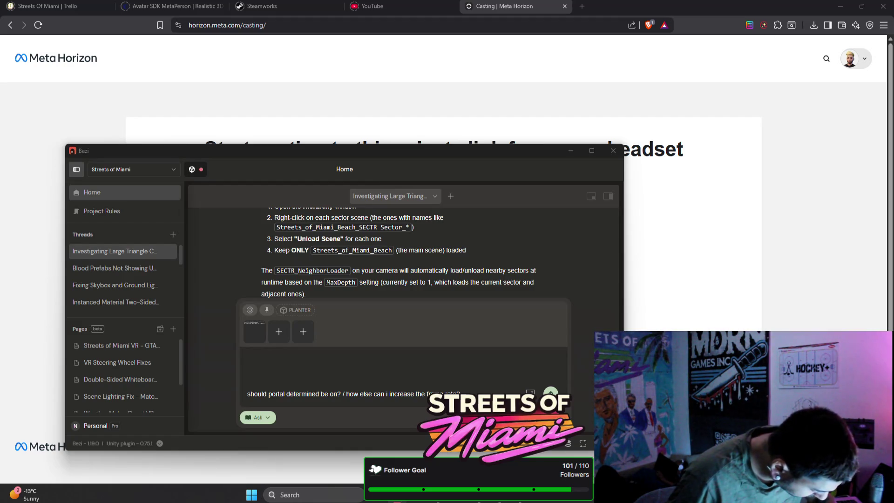
# Put the Bezi window away and minimize the browser to reveal Unity Hub's Projects list
pyautogui.click(717, 331)
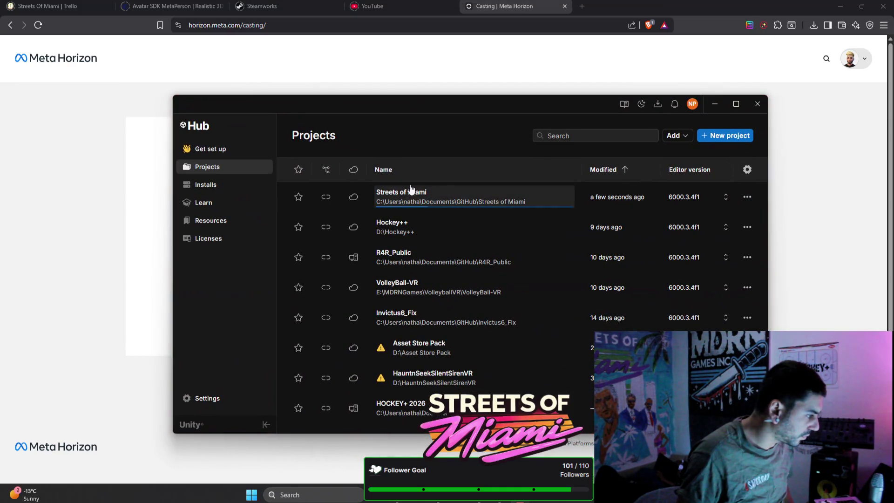
pyautogui.click(758, 71)
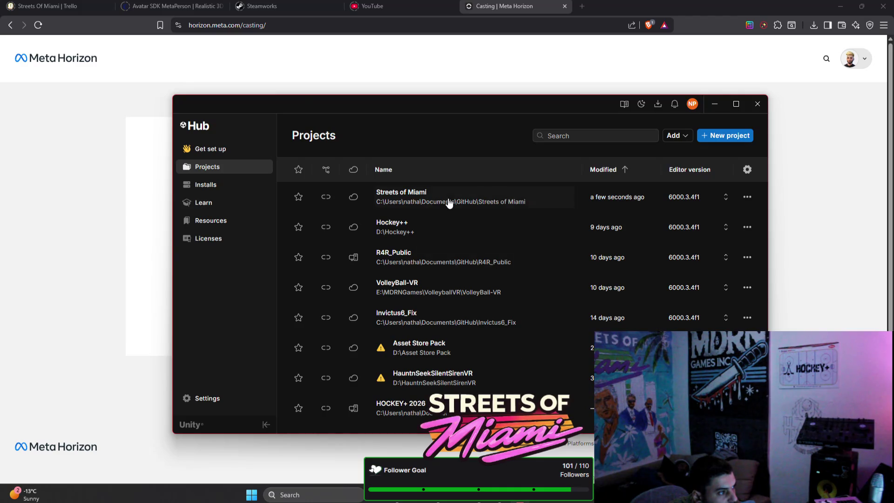
pyautogui.click(840, 6)
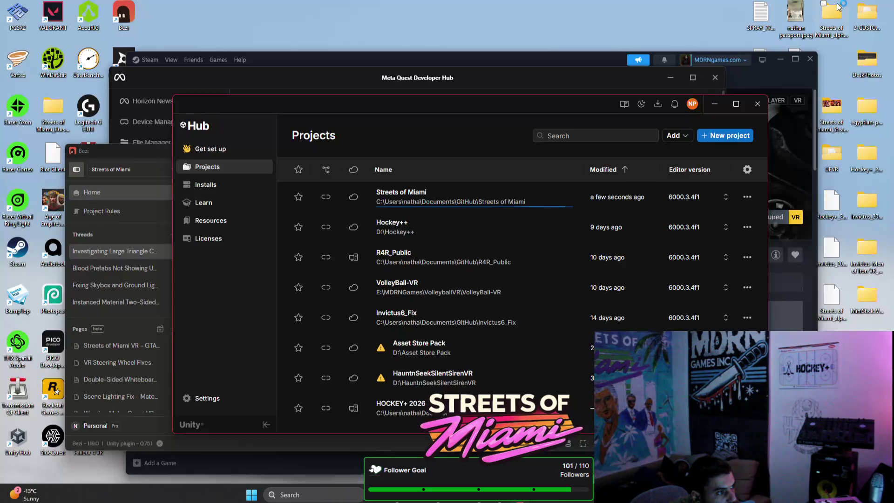
# Minimize the browser and Meta Quest Developer Hub, then bring Unity Hub in front of Bezi
pyautogui.click(781, 60)
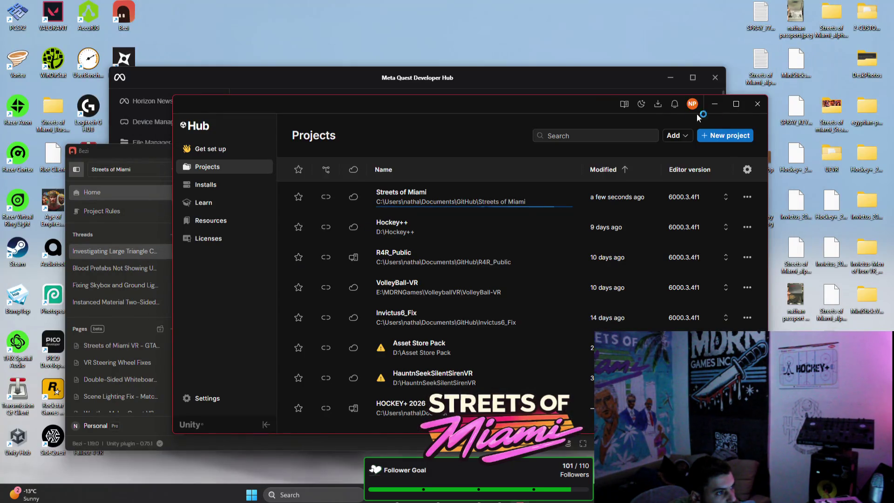
pyautogui.click(698, 88)
pyautogui.click(676, 76)
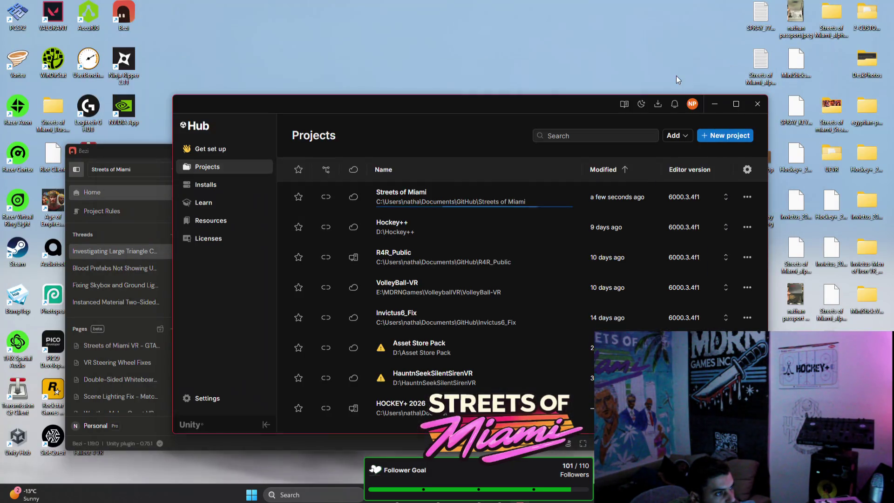
pyautogui.moveTo(589, 99); pyautogui.dragTo(632, 52)
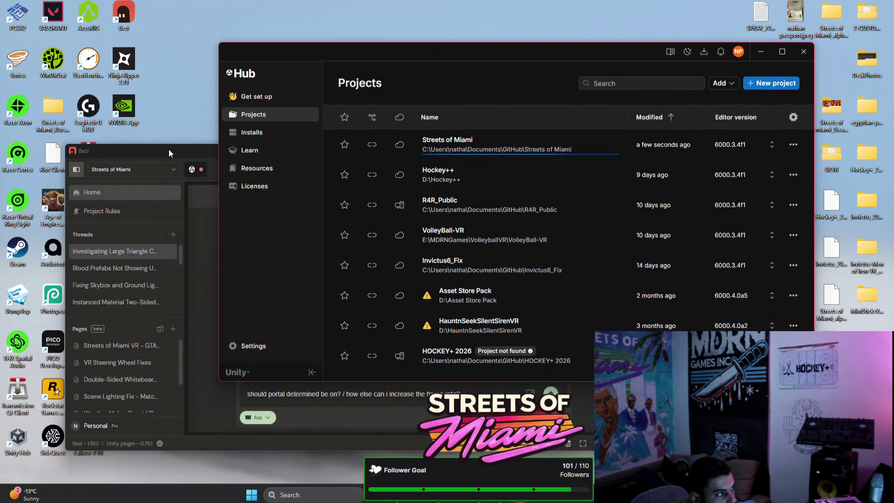
pyautogui.click(168, 150)
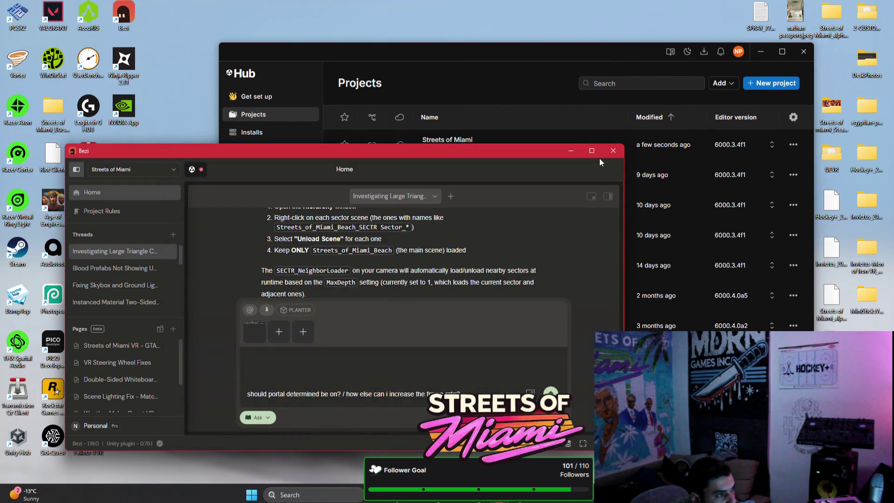
pyautogui.moveTo(596, 157)
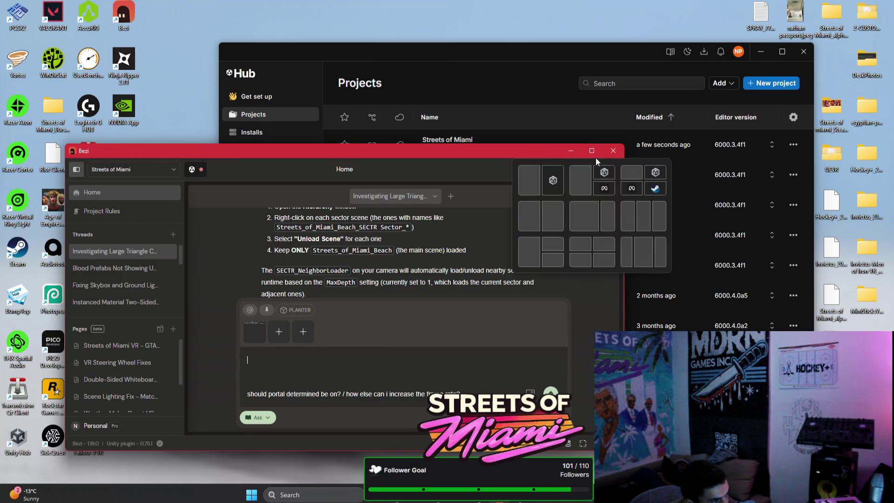
pyautogui.click(531, 138)
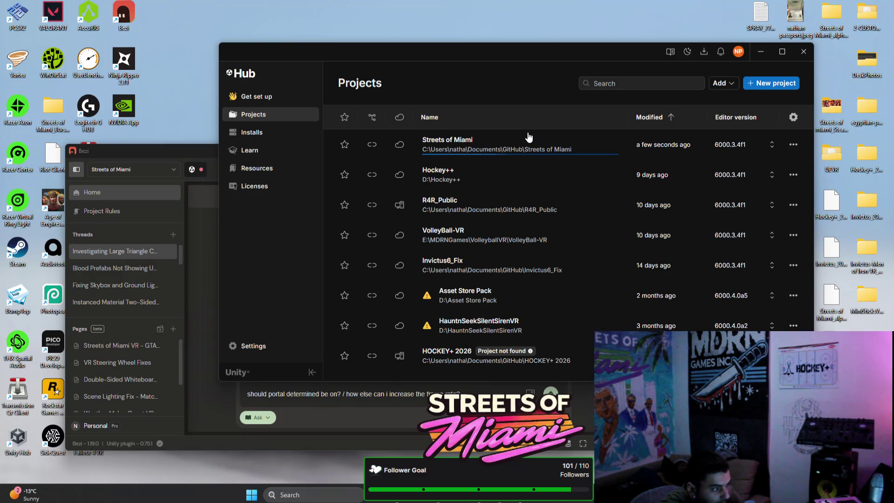
# Launch Task Manager, filter processes by 'uni', and arrange it beside Unity Hub
pyautogui.click(287, 497)
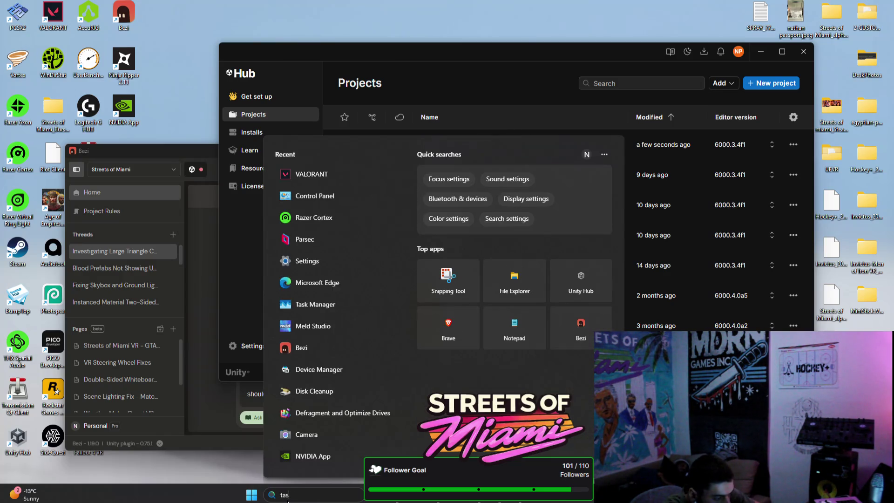
pyautogui.write('task')
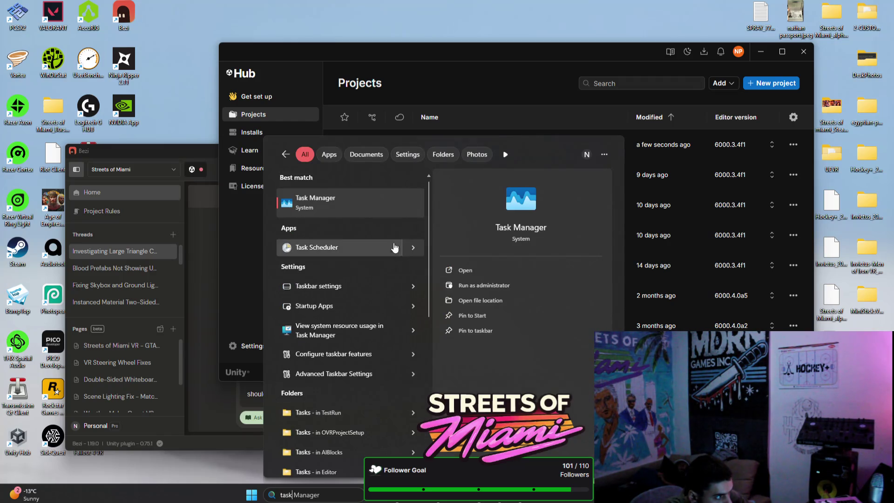
pyautogui.click(355, 202)
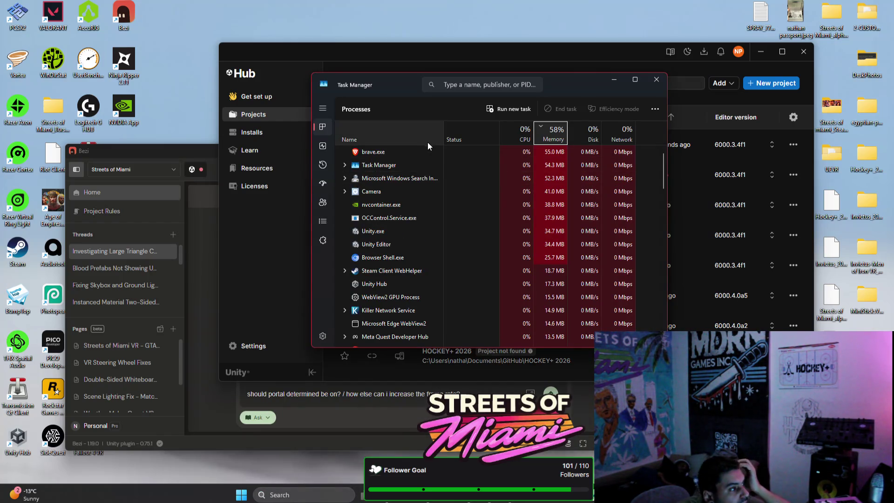
pyautogui.click(488, 84)
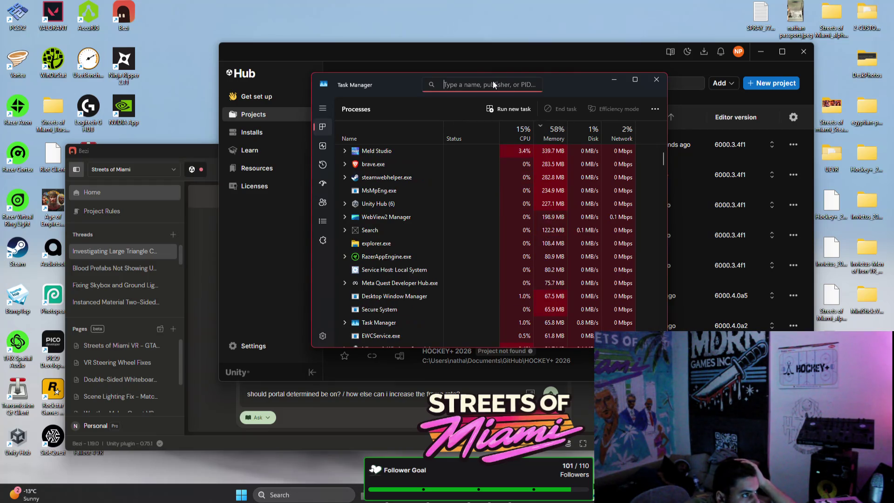
pyautogui.write('uni')
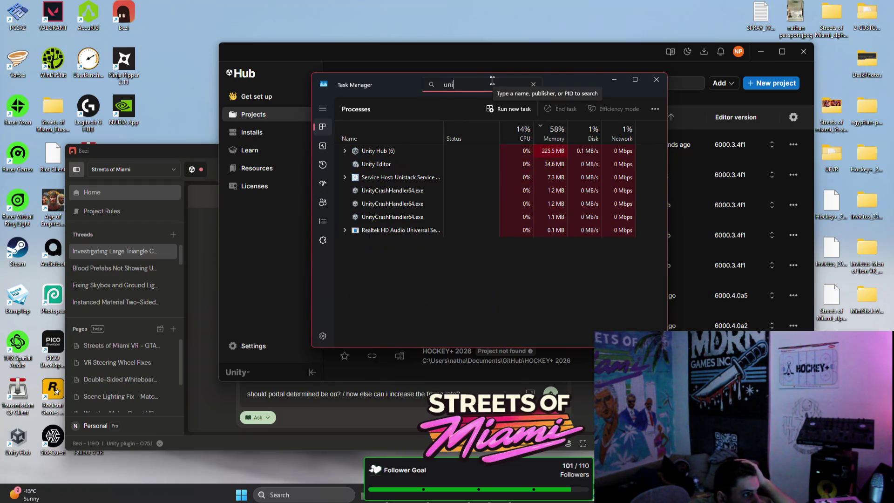
pyautogui.moveTo(479, 57)
pyautogui.mouseDown()
pyautogui.moveTo(274, 225)
pyautogui.moveTo(309, 197)
pyautogui.mouseUp()
pyautogui.moveTo(383, 86)
pyautogui.mouseDown()
pyautogui.moveTo(744, 160)
pyautogui.moveTo(504, 64)
pyautogui.mouseUp()
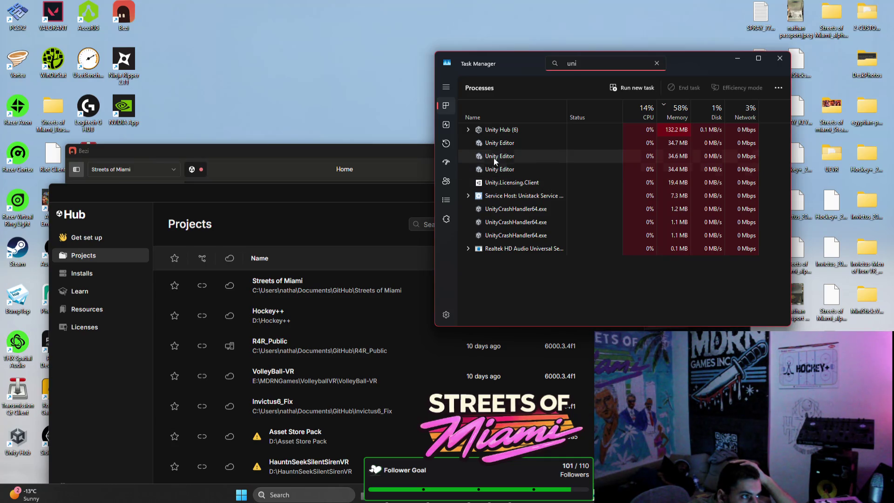
# End each of the stuck Unity Editor processes one by one
pyautogui.click(503, 144)
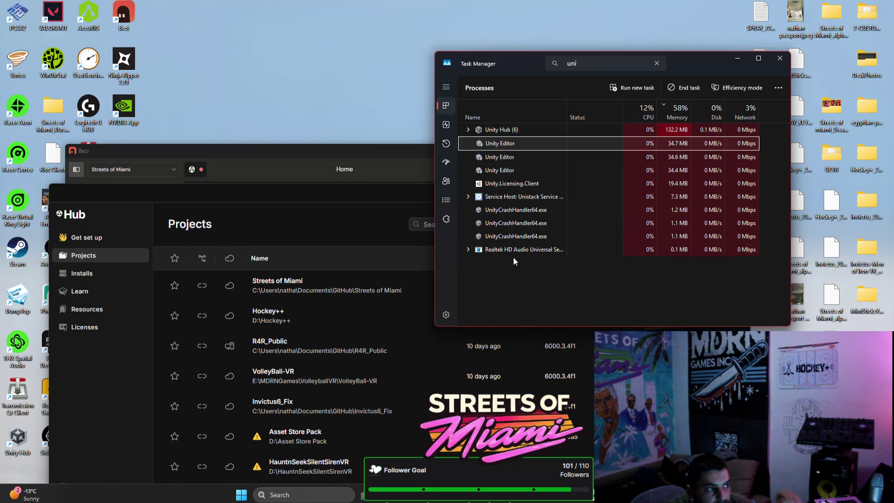
pyautogui.click(527, 170)
pyautogui.click(507, 143)
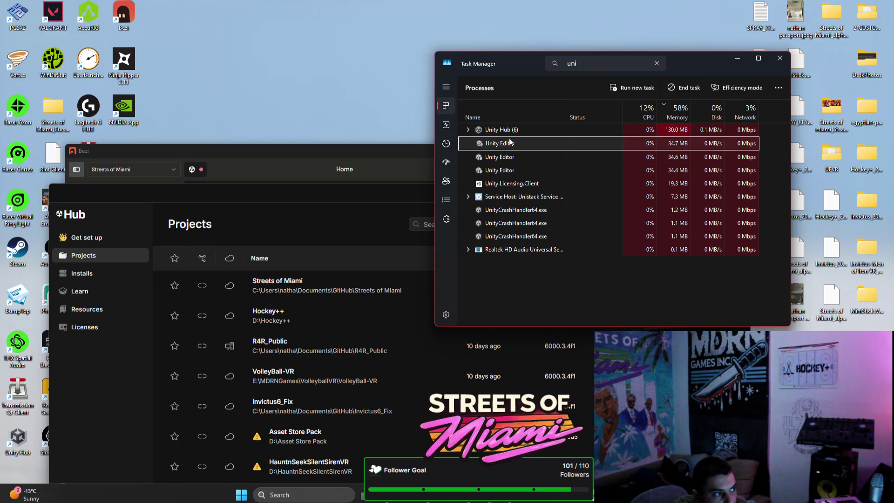
pyautogui.click(684, 88)
pyautogui.click(514, 143)
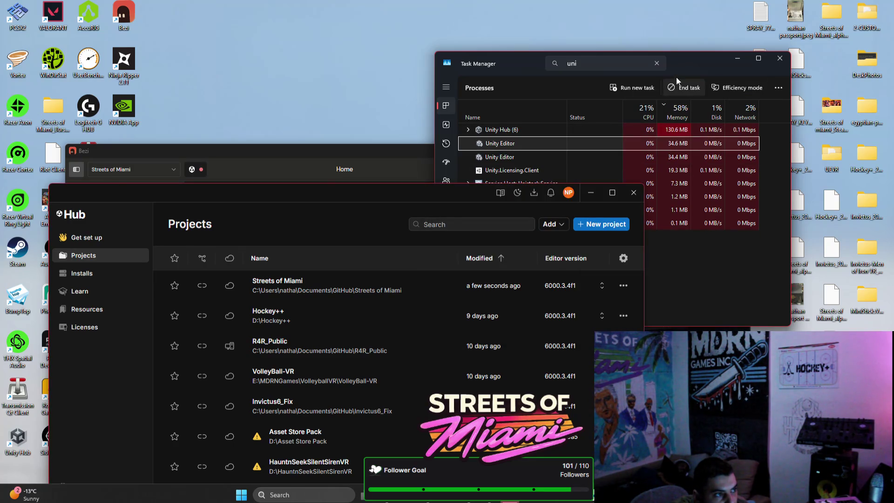
pyautogui.press('Delete')
pyautogui.click(511, 143)
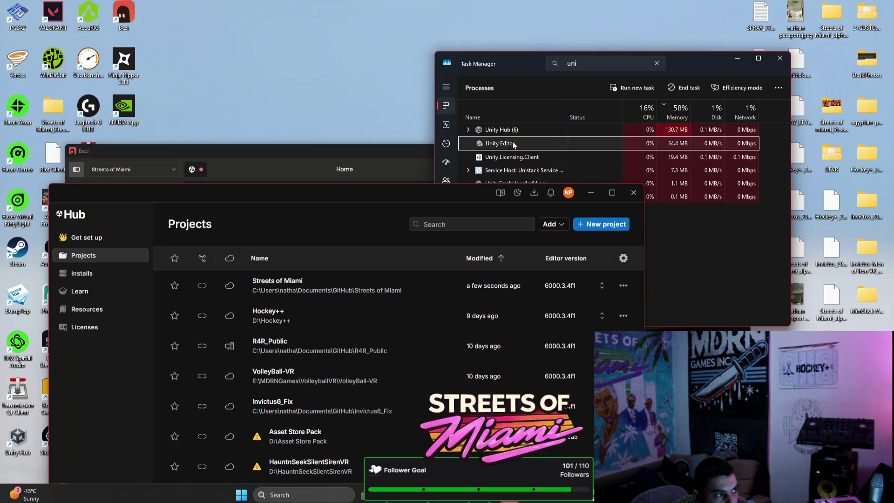
pyautogui.click(684, 87)
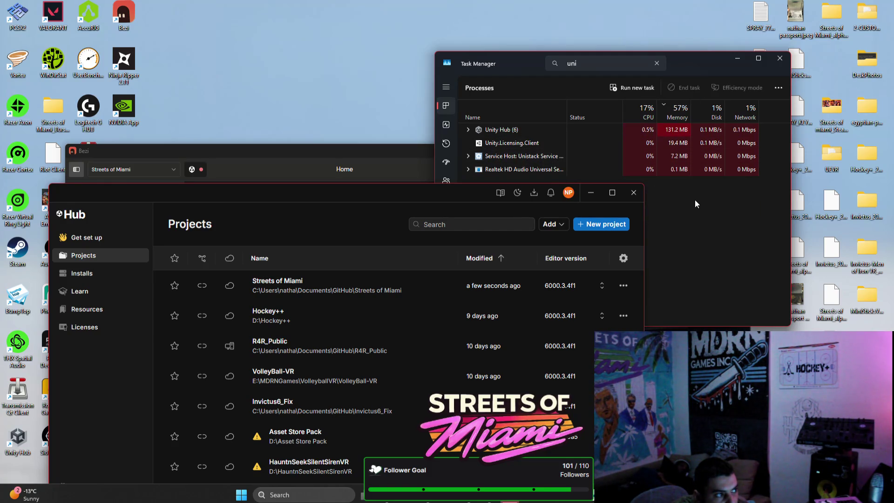
# End the Unity Hub process group and close Task Manager
pyautogui.click(532, 131)
pyautogui.click(675, 87)
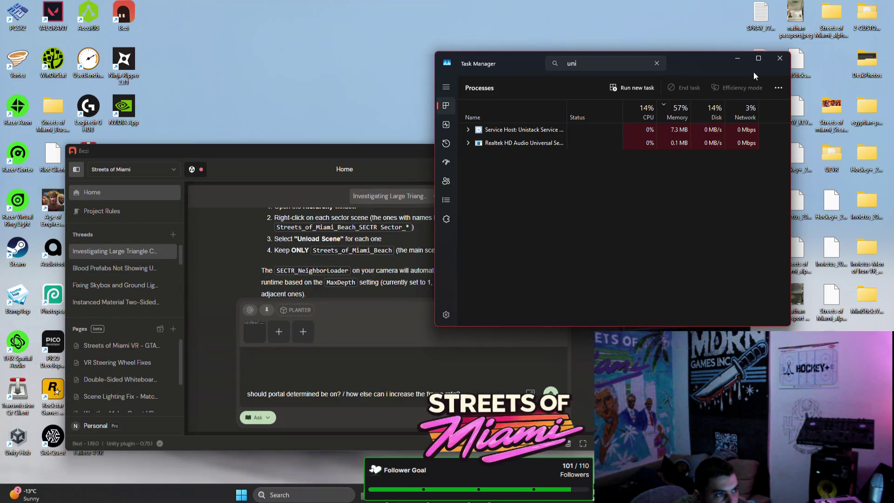
pyautogui.click(780, 58)
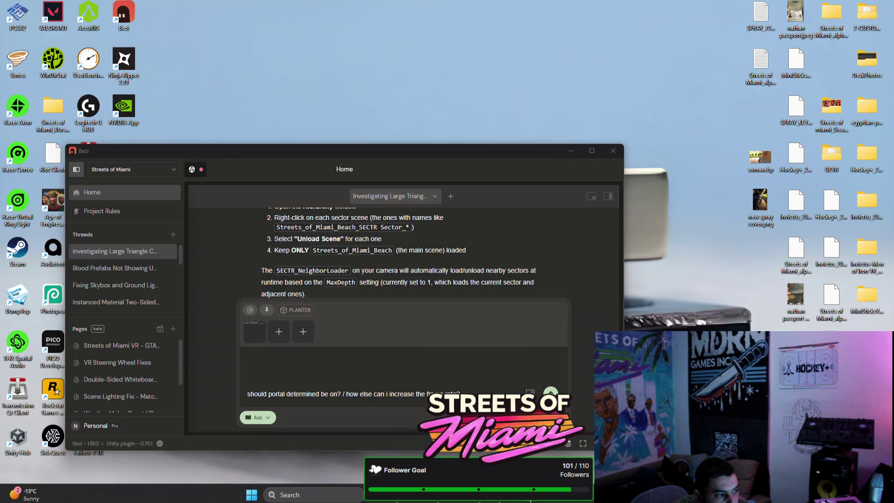
# Put Bezi away and switch over to the Vortex mod manager window
pyautogui.click(571, 153)
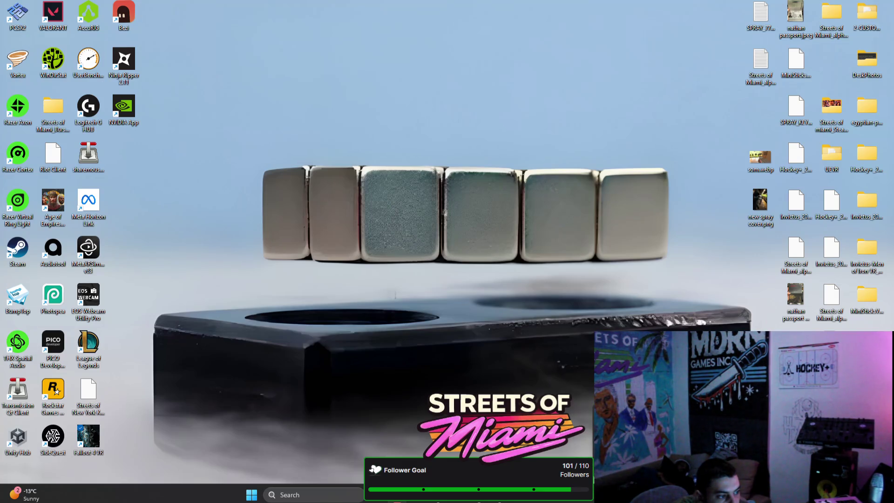
pyautogui.hotkey('alt', 'Tab')
# Show the desktop and bring up Unity Hub's list of Unity projects
pyautogui.press('super+d')
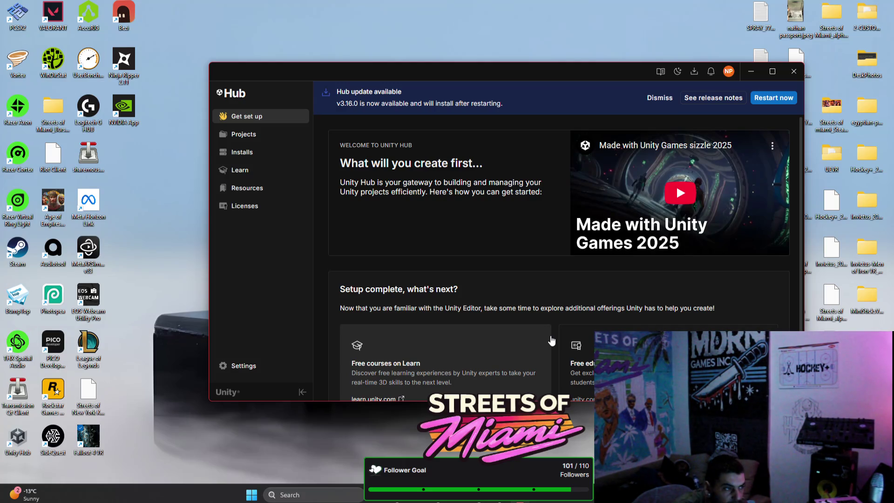
pyautogui.click(243, 134)
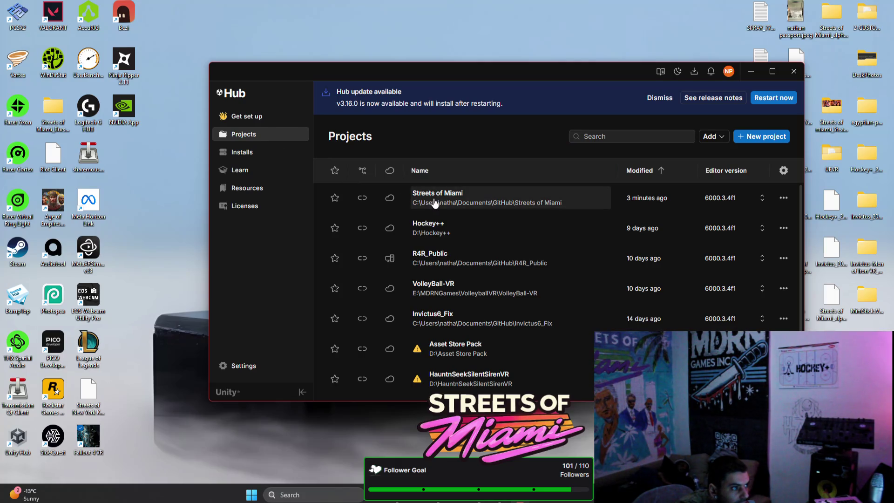
# Open the Streets of Miami project from Unity Hub's Projects list
pyautogui.click(771, 99)
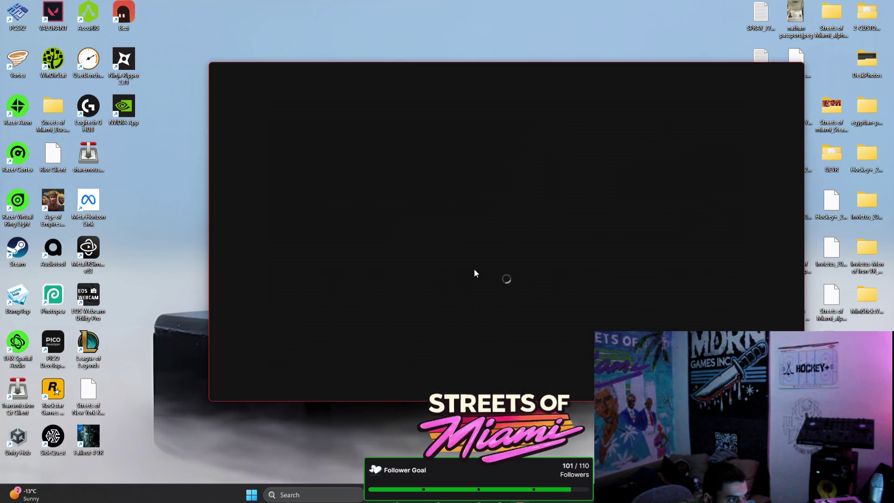
# Move the Unity loading window about 200 px to the left
pyautogui.moveTo(532, 76); pyautogui.dragTo(433, 72)
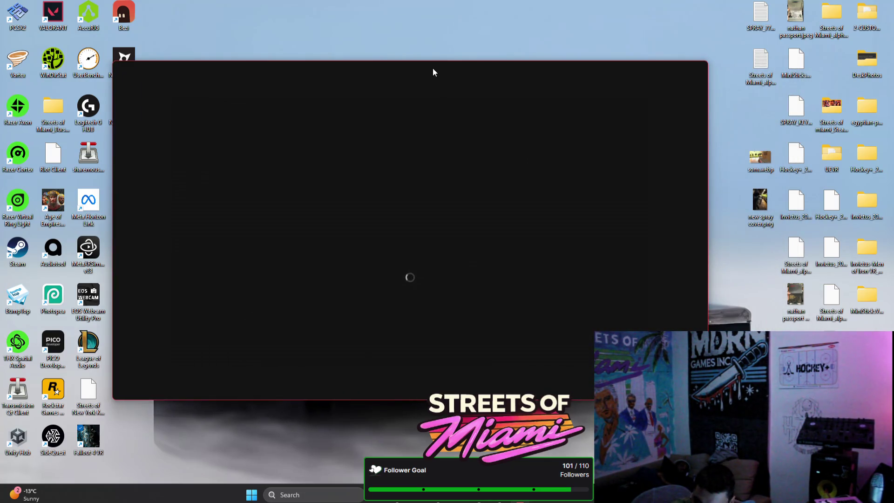